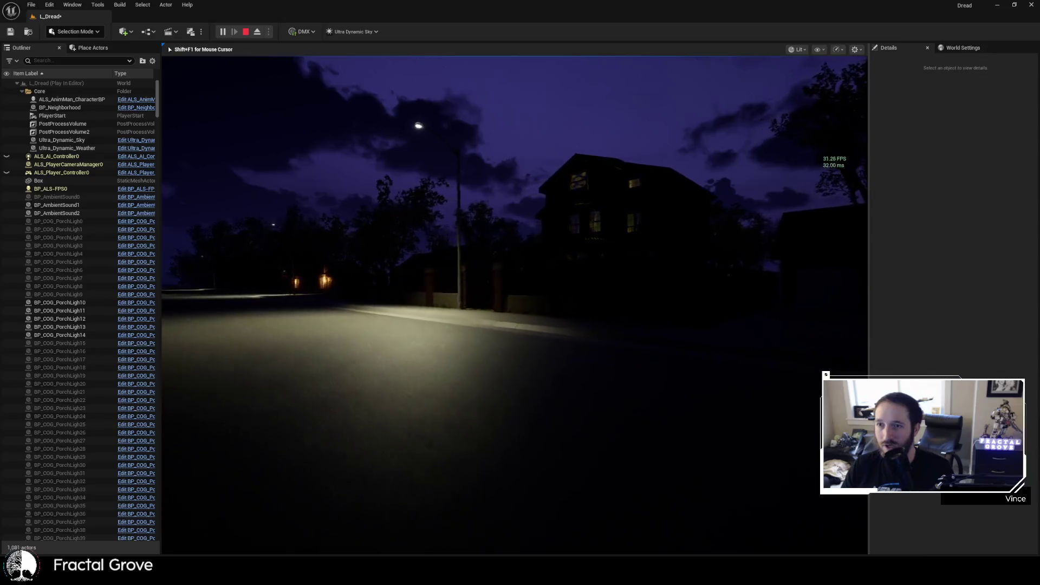
# - Walk across the night street up to the gated house, then stop the Play-in-Editor session
pyautogui.press('w')
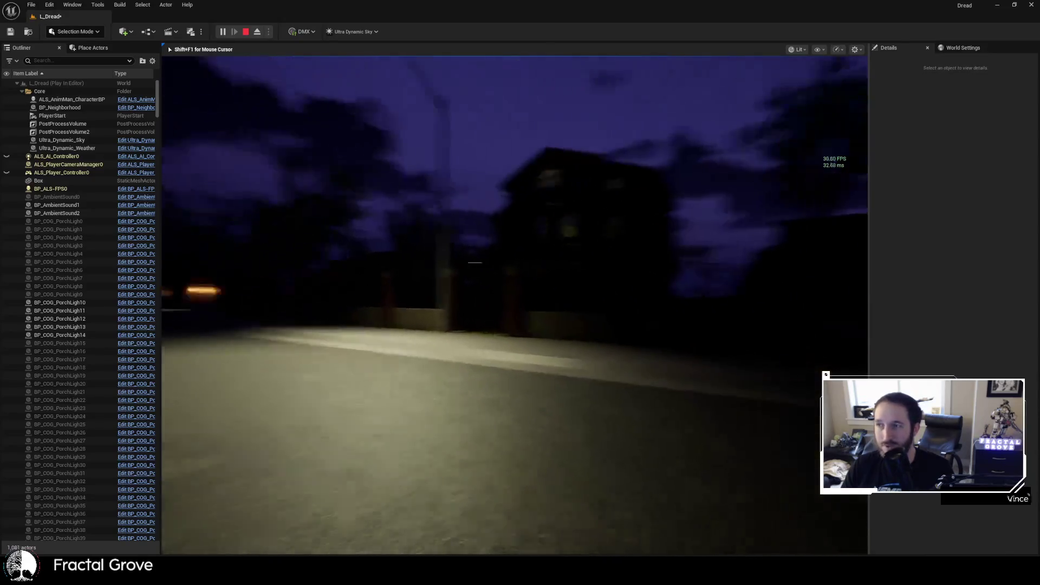
pyautogui.press('w')
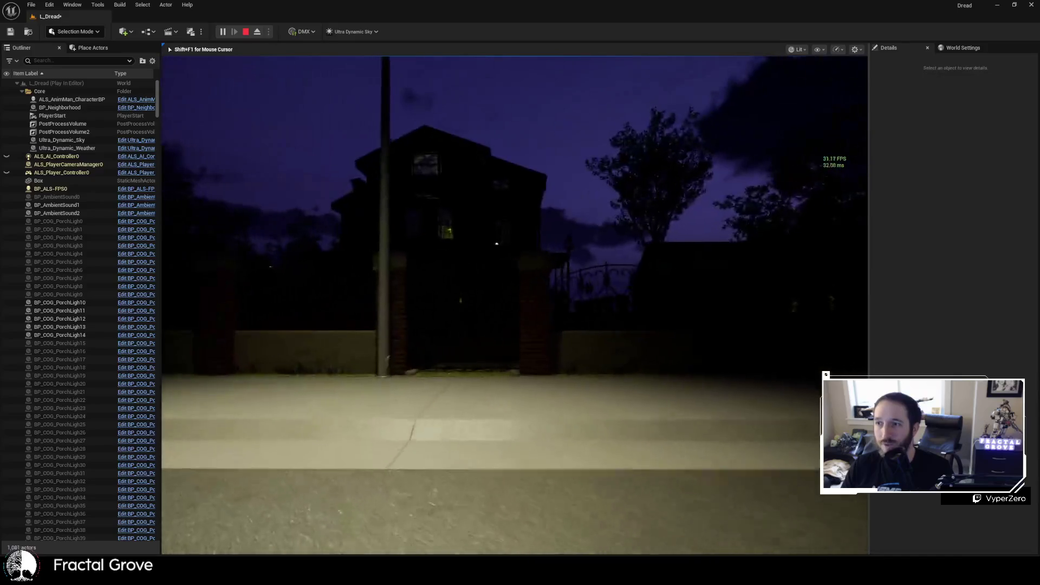
pyautogui.press('w')
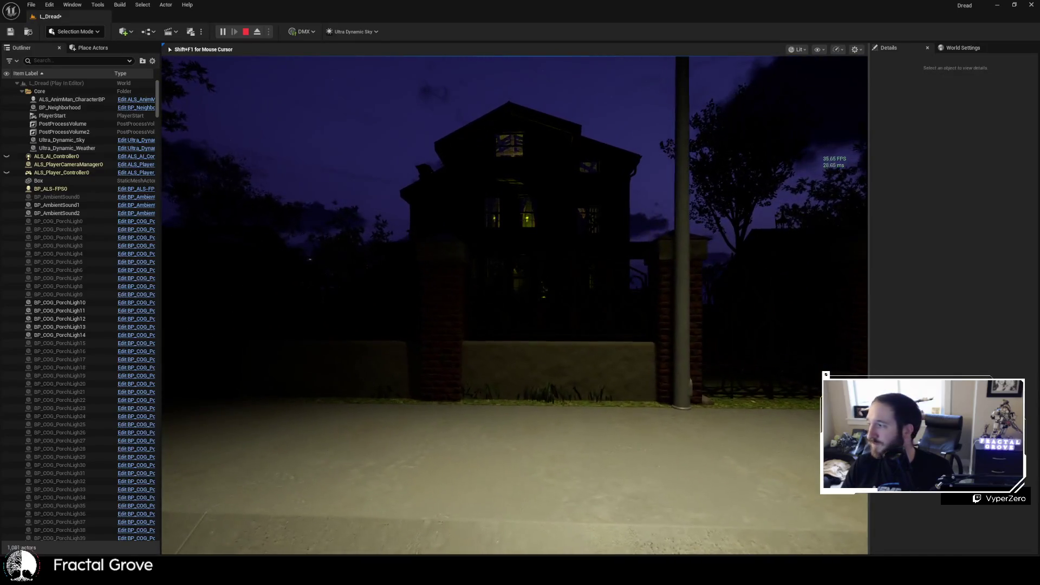
pyautogui.press('w')
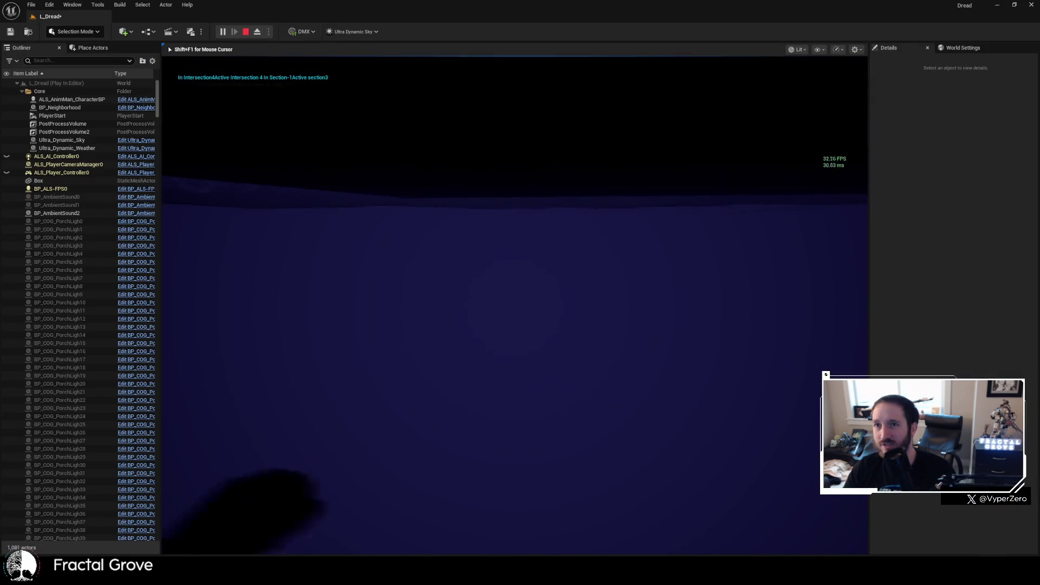
pyautogui.press('Escape')
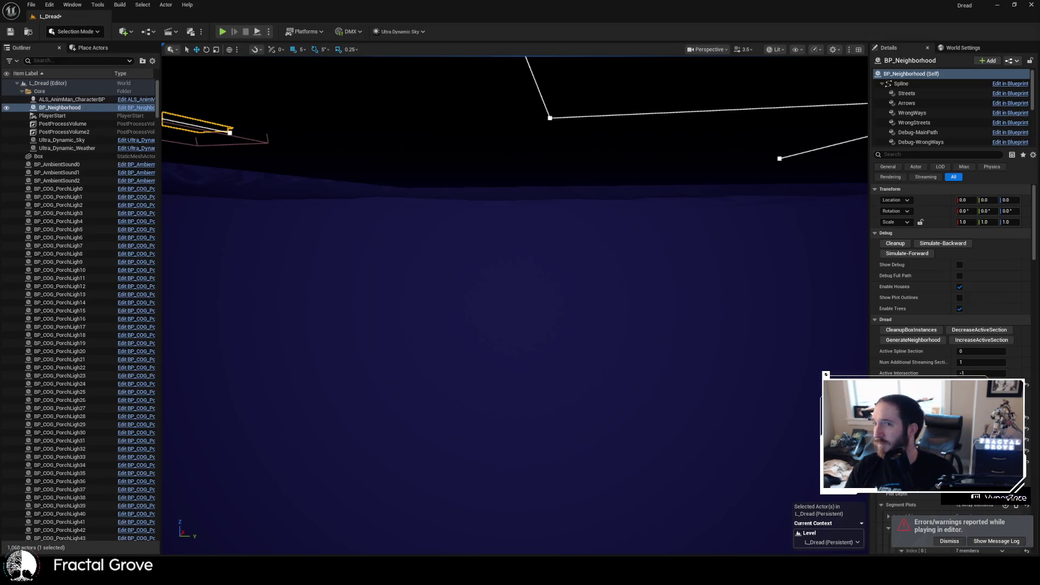
# - Fly the viewport camera to an overhead view of the neighborhood streets
pyautogui.moveTo(592, 232); pyautogui.dragTo(592, 248)
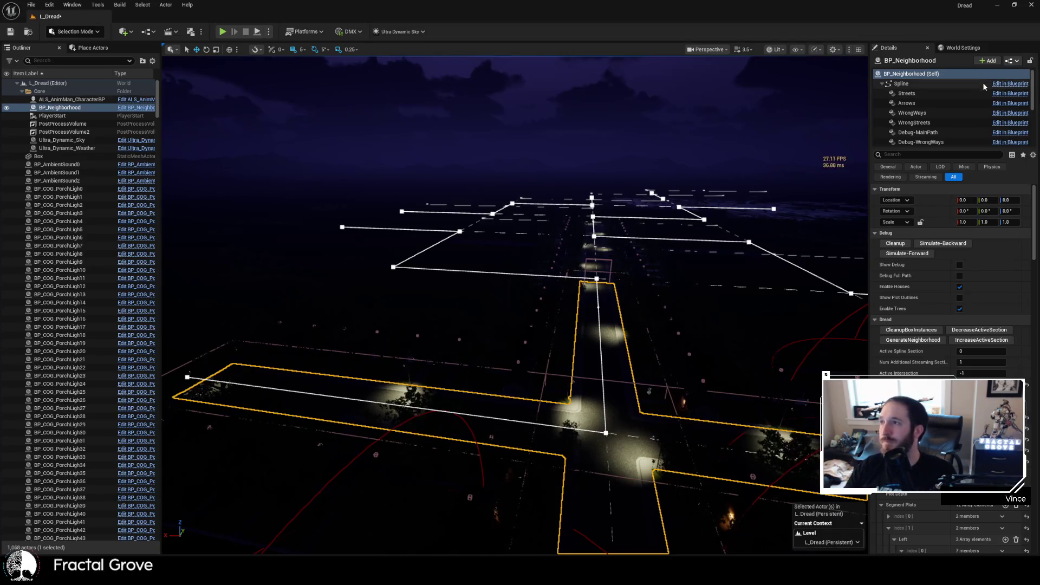
# - Bring up the Save Content prompt for L_Dread
pyautogui.hotkey('ctrl', 's')
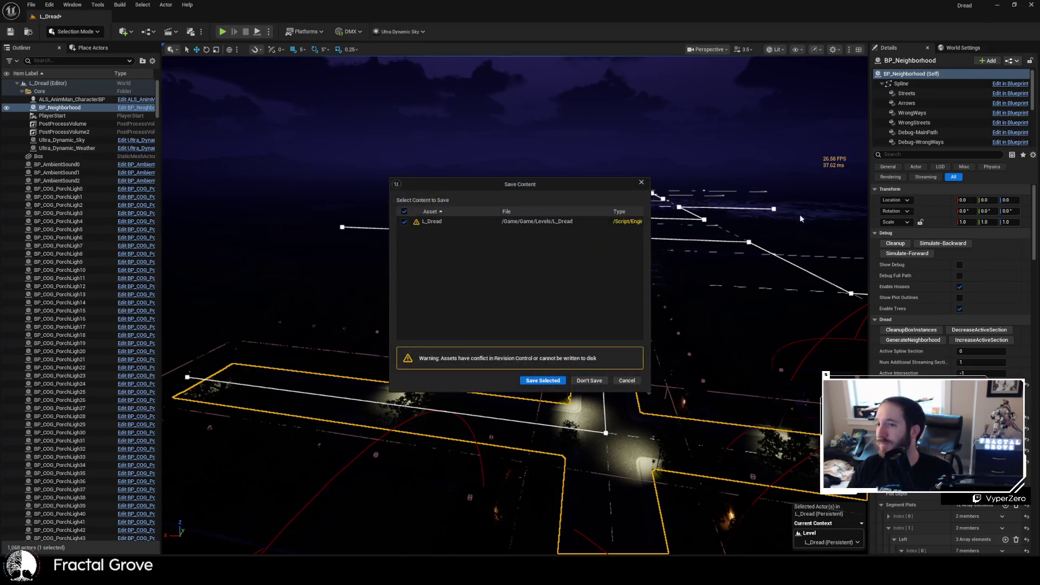
# - Choose Don't Save to discard L_Dread changes and close the editor
pyautogui.click(590, 380)
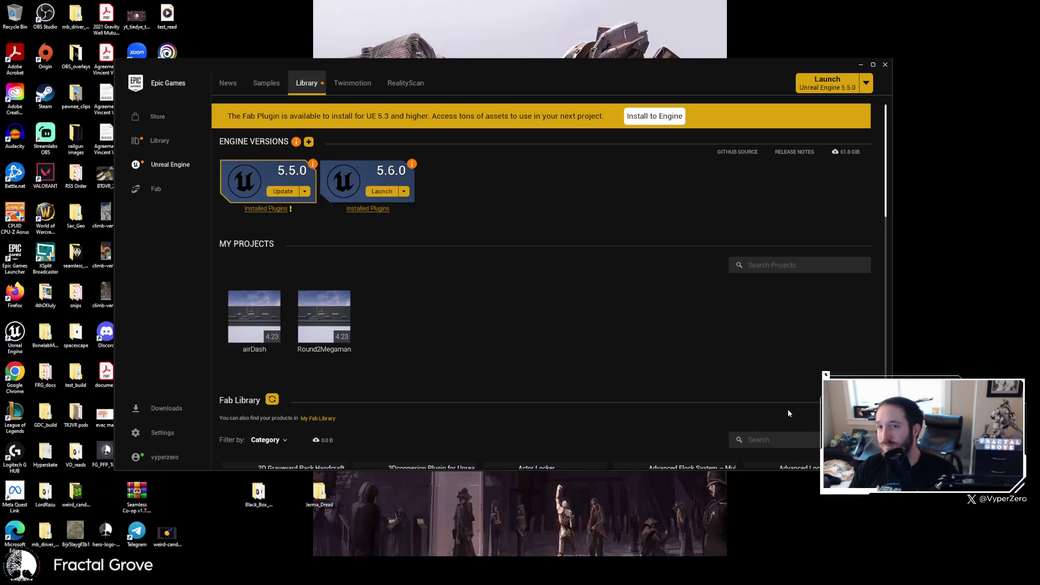
pyautogui.click(160, 142)
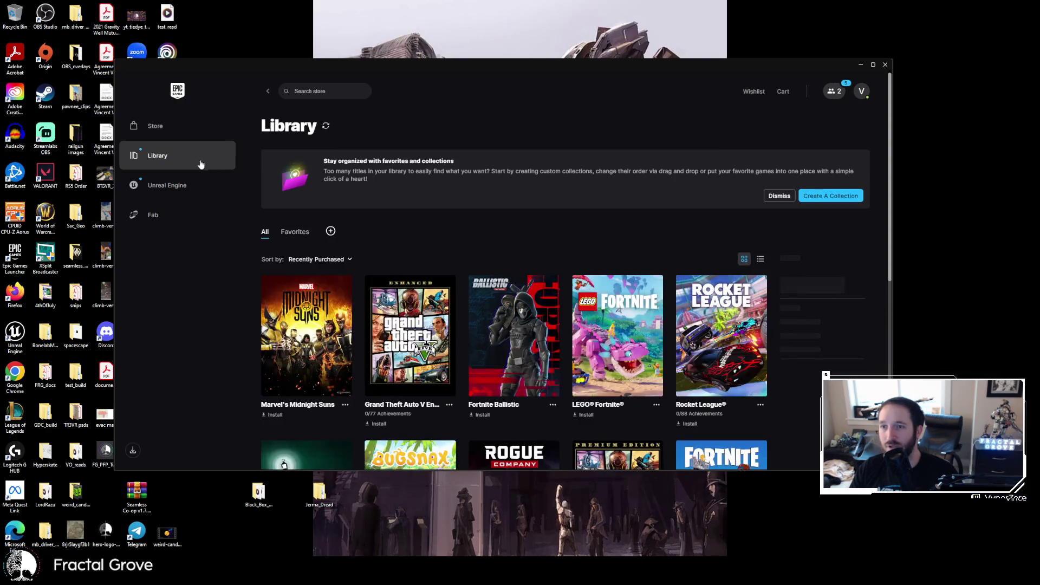
pyautogui.click(159, 185)
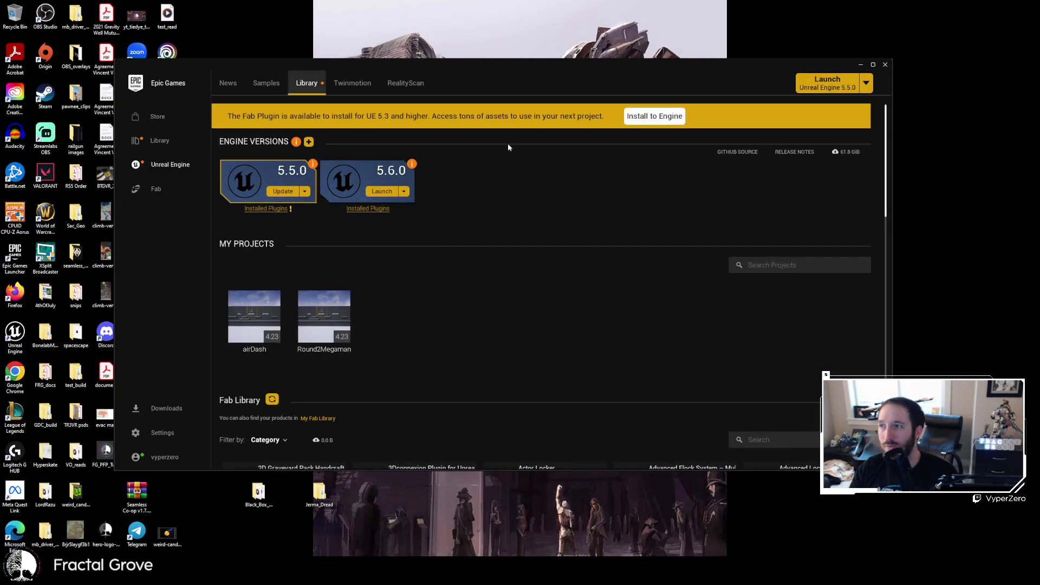
pyautogui.click(749, 265)
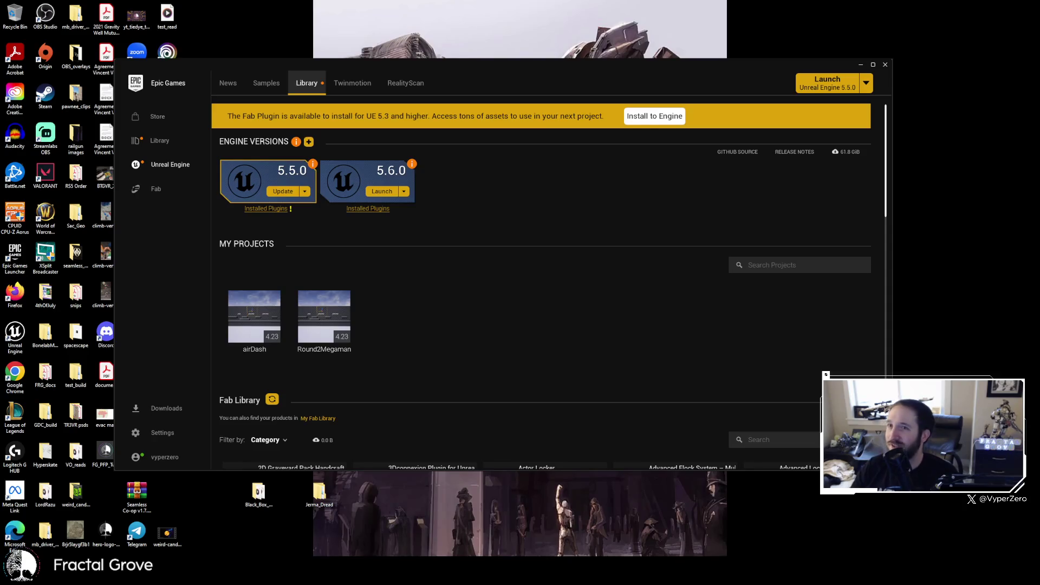
pyautogui.click(861, 65)
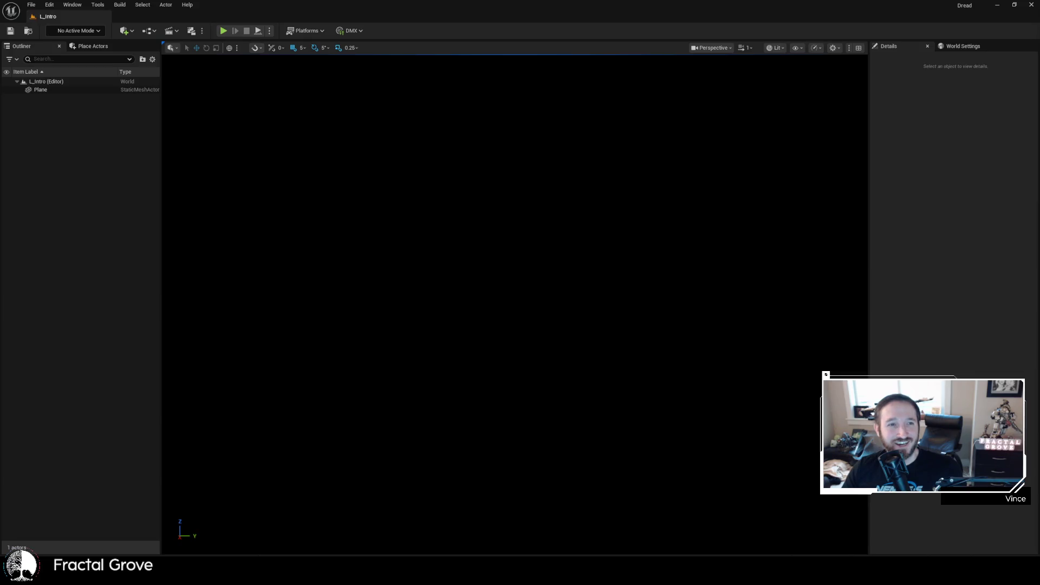
# - Bring the Reddit browser window into view and slide it mostly off-screen
pyautogui.hotkey('alt', 'Tab')
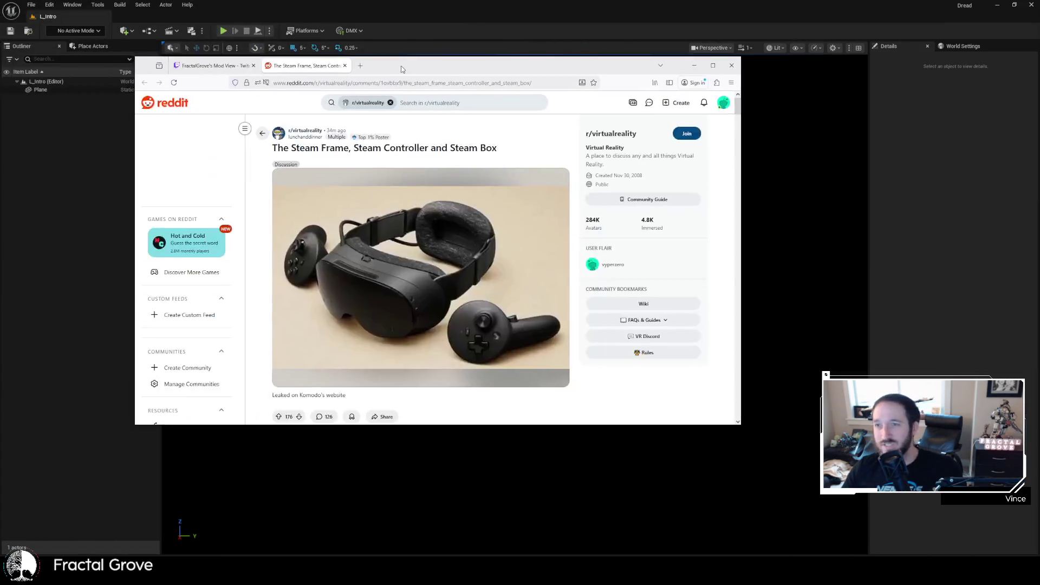
pyautogui.moveTo(401, 66); pyautogui.dragTo(425, 73)
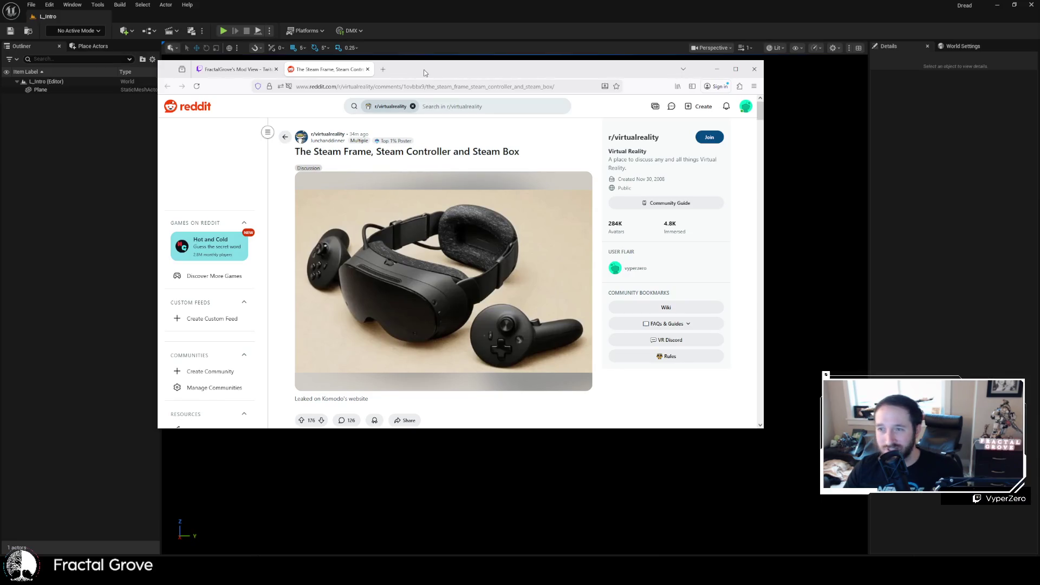
pyautogui.moveTo(423, 70)
pyautogui.mouseDown()
pyautogui.moveTo(309, 106)
pyautogui.moveTo(0, 80)
pyautogui.mouseUp()
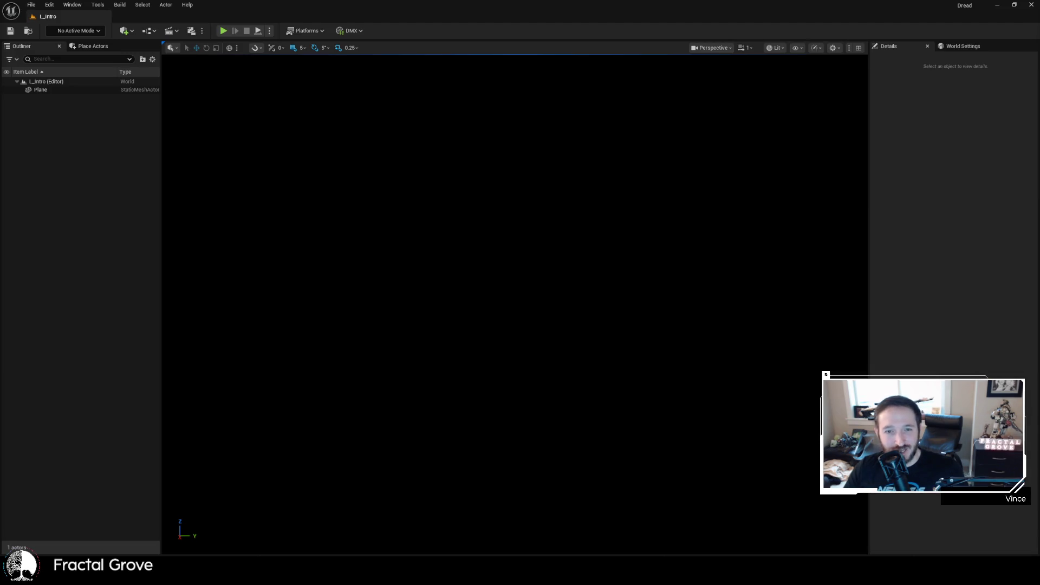
# - Page the gallery through the headset, black box and Steam Controller images, then move the browser aside
pyautogui.hotkey('alt', 'Tab')
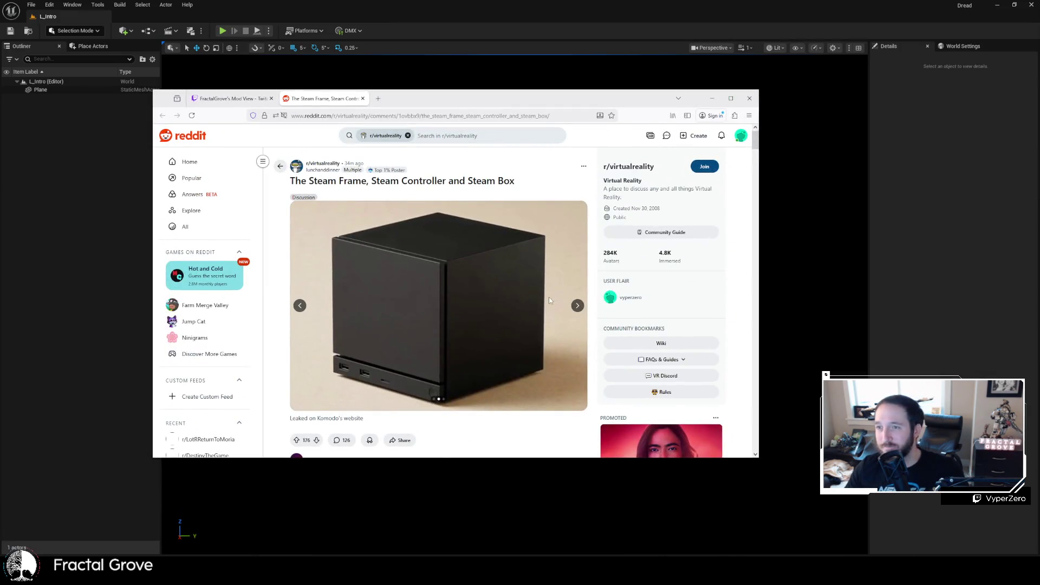
pyautogui.click(577, 306)
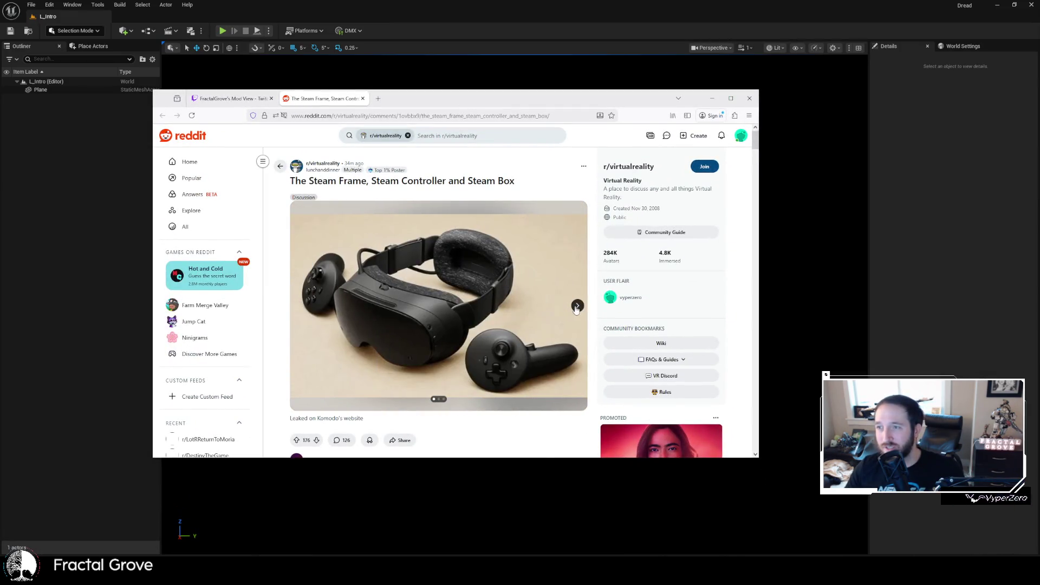
pyautogui.click(577, 306)
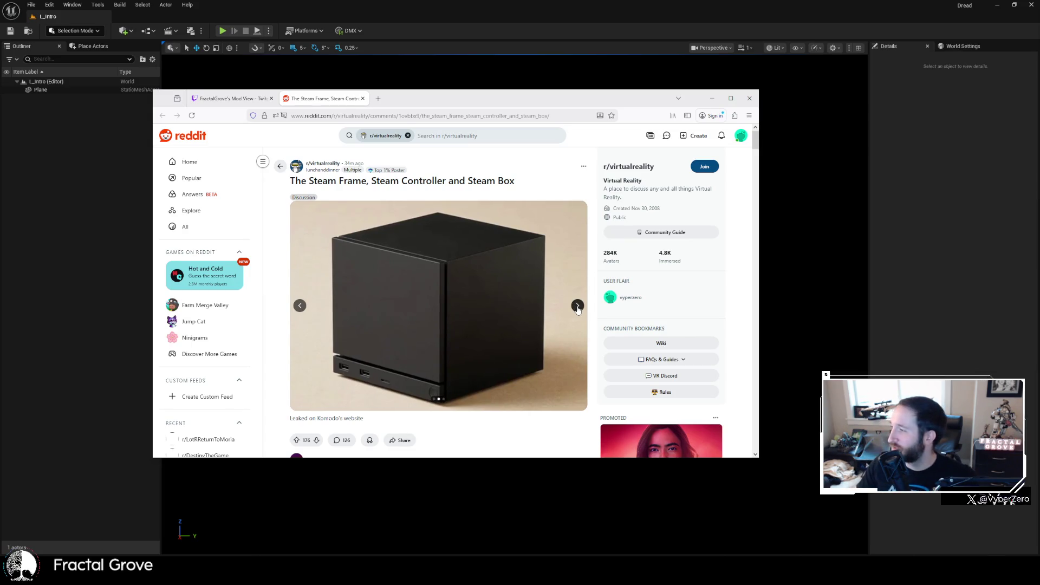
pyautogui.click(577, 306)
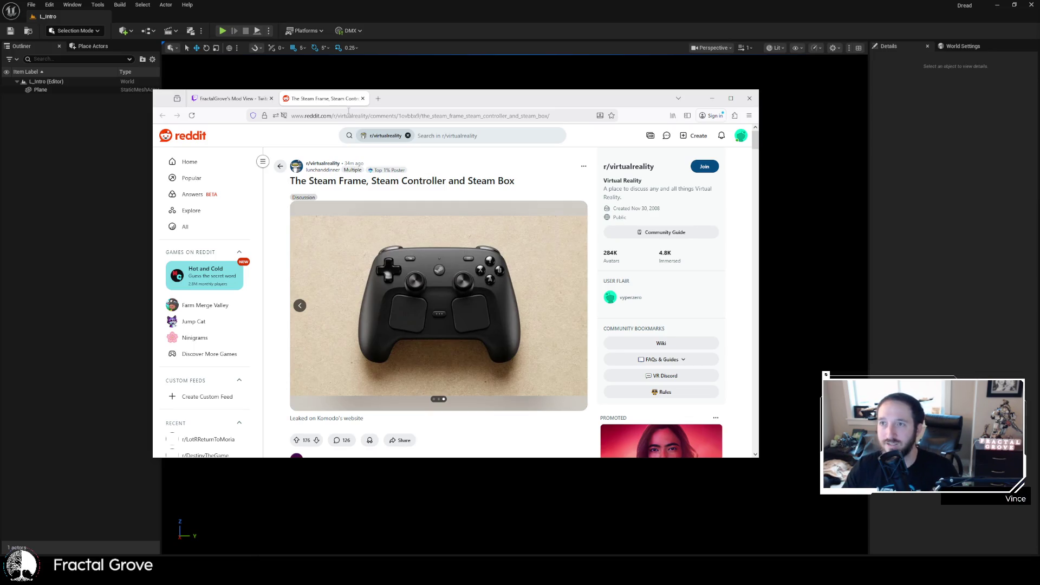
pyautogui.moveTo(441, 100); pyautogui.dragTo(0, 136)
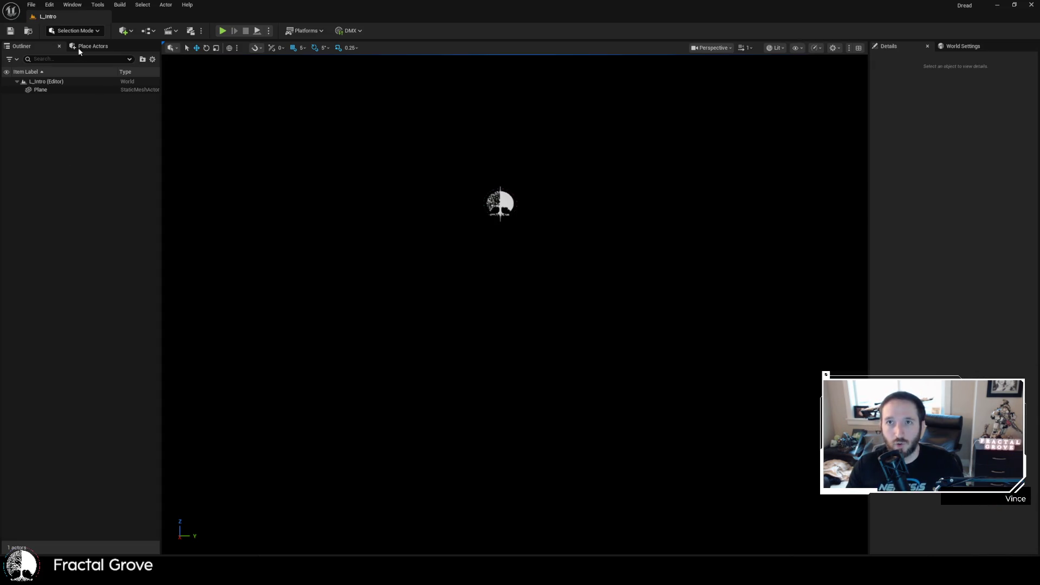
# - Open the Open Level dialog from the File menu, showing Content/Game/Levels
pyautogui.click(31, 4)
pyautogui.click(150, 74)
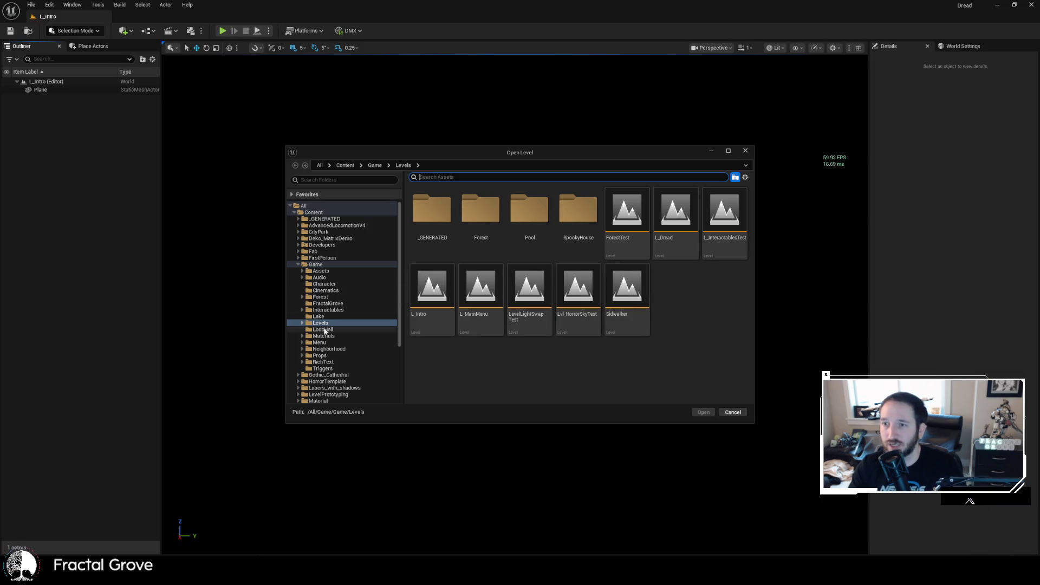
# - Expand the Levels folder and open the L_Dread level
pyautogui.click(304, 324)
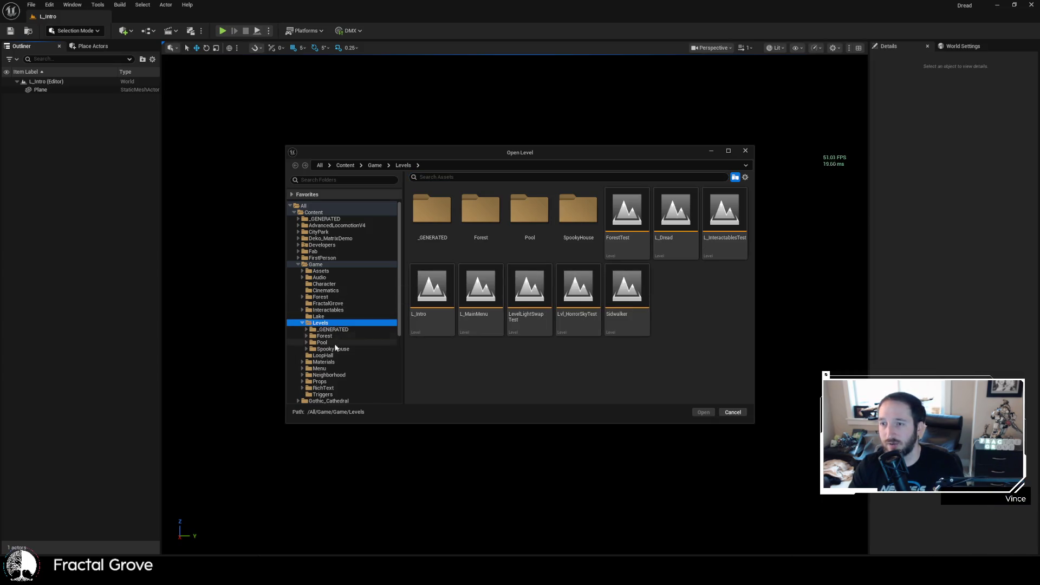
pyautogui.click(659, 259)
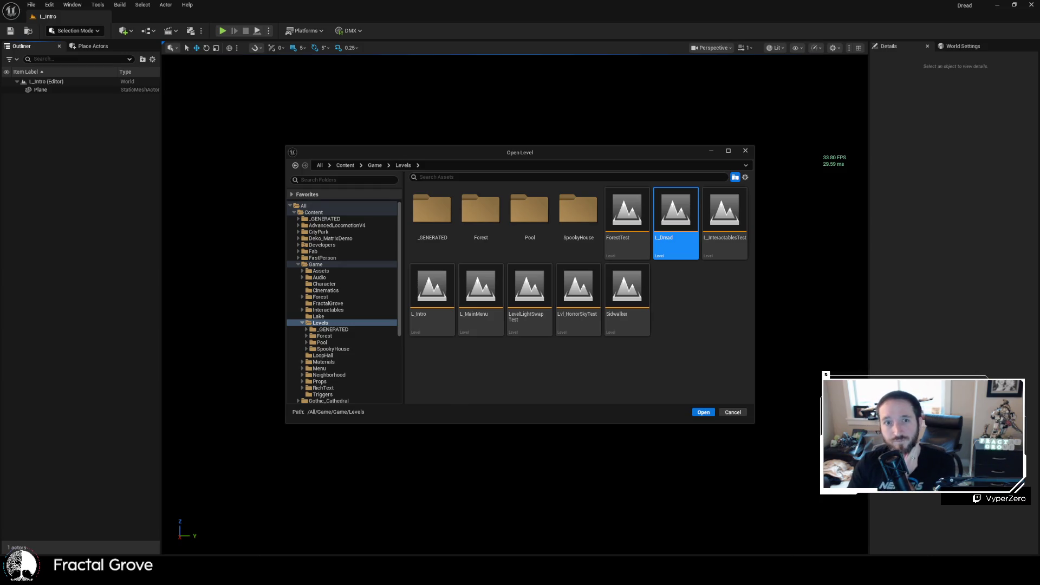
pyautogui.press('Return')
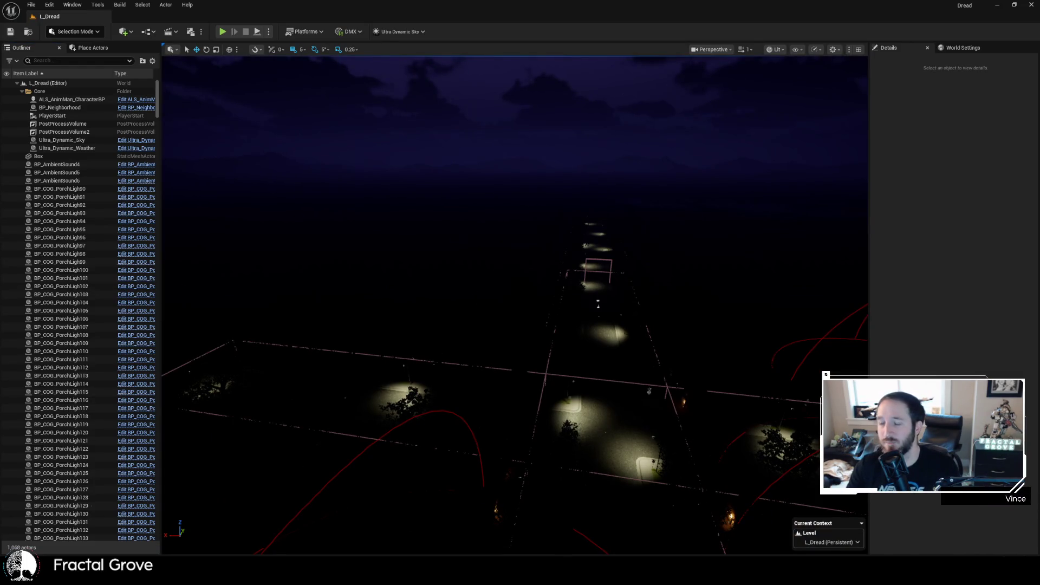
# - Frame the Box actor and fly the view forward over the road
pyautogui.rightClick(498, 301)
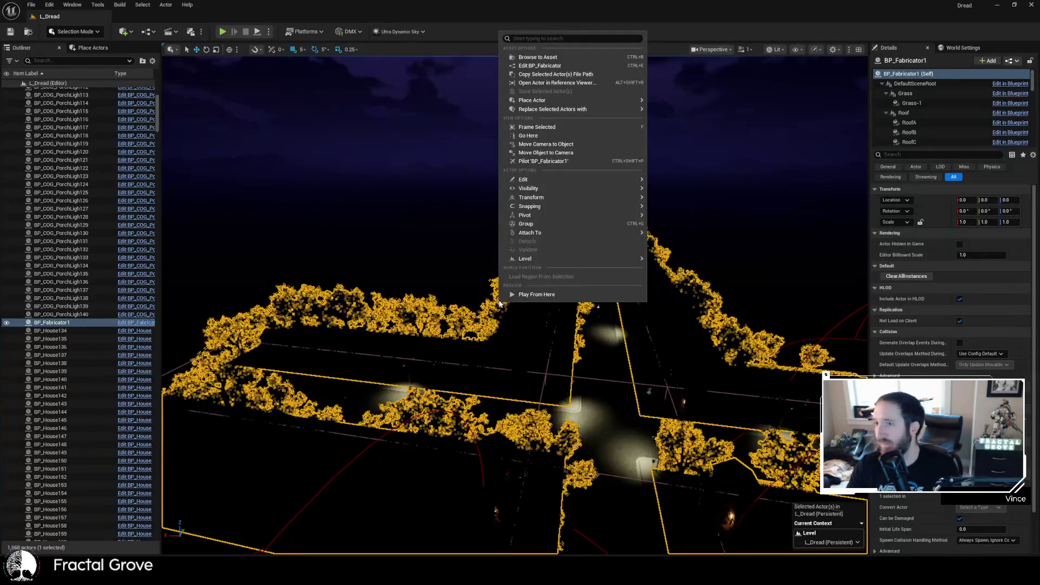
pyautogui.rightClick(499, 304)
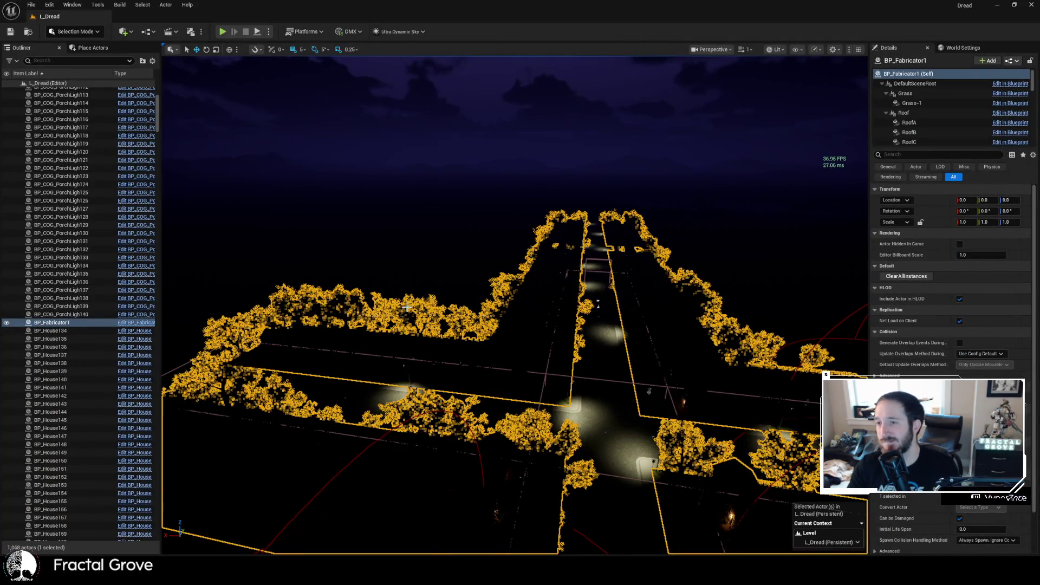
pyautogui.click(406, 307)
pyautogui.press('f')
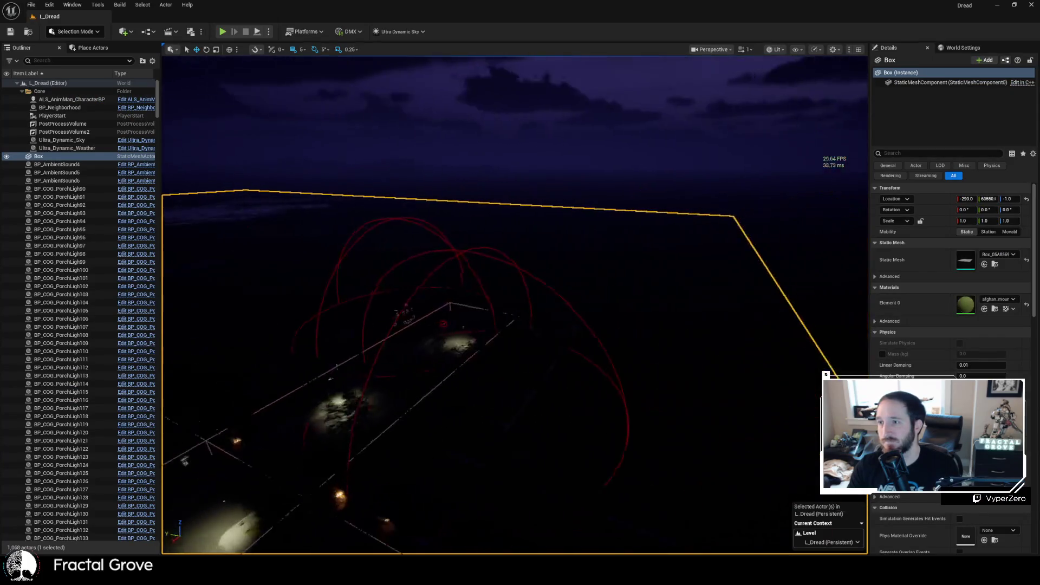
pyautogui.scroll(2, 514, 303)
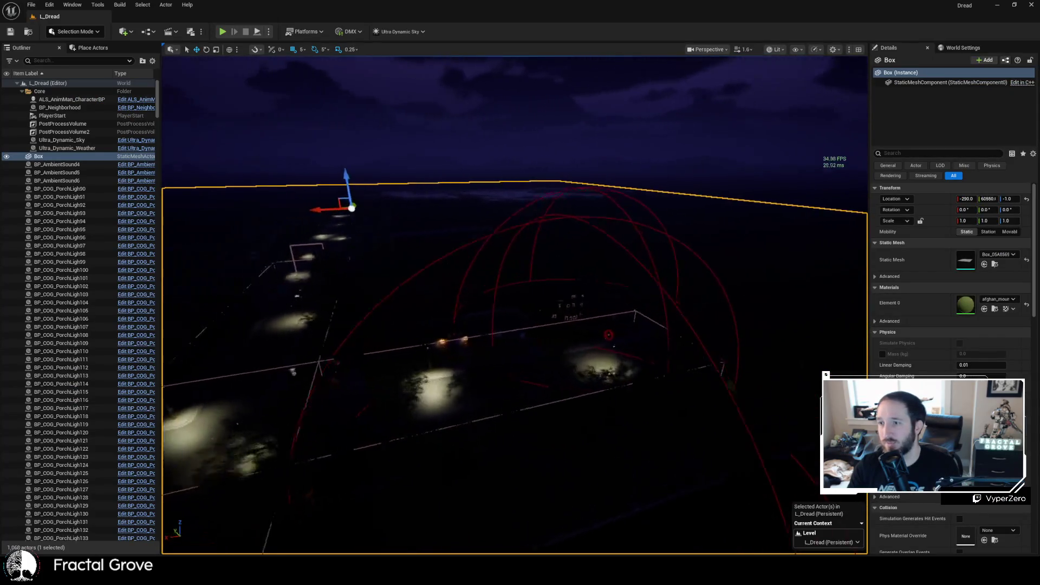
pyautogui.scroll(1, 514, 303)
pyautogui.press('w')
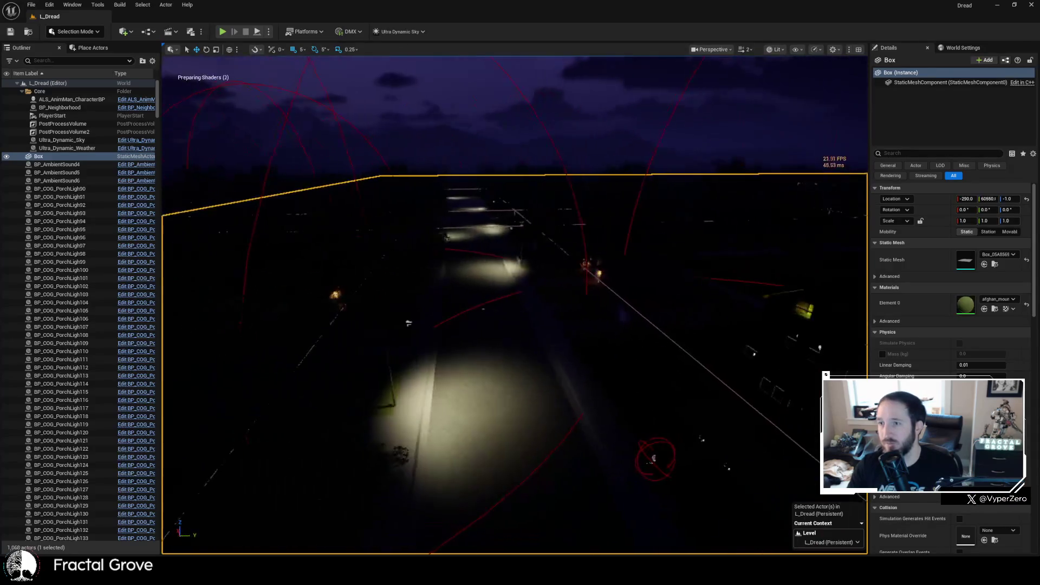
pyautogui.press('w')
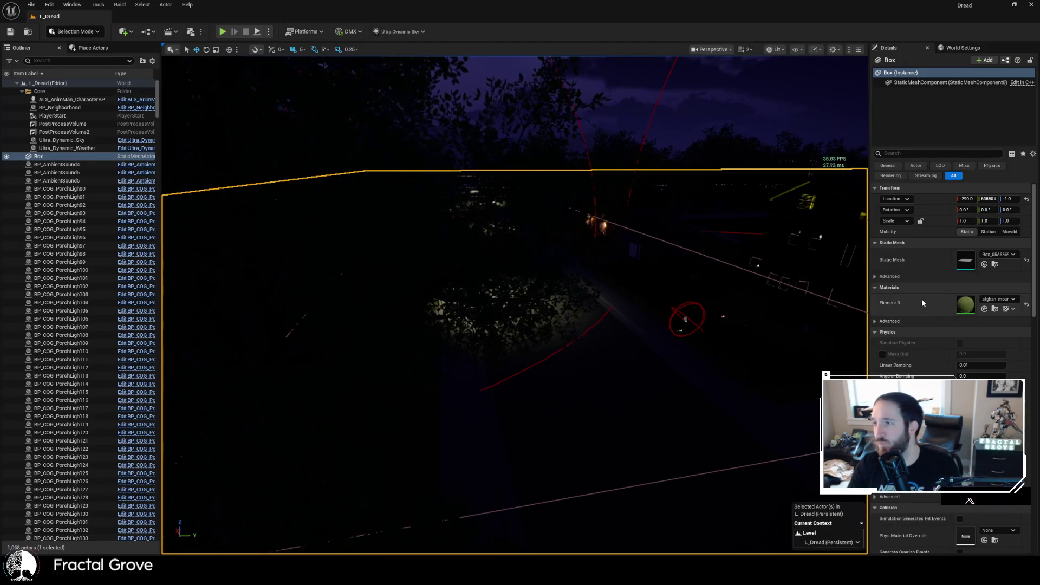
# - Select BP_Neighborhood and run GenerateNeighborhood to regenerate the streets and houses
pyautogui.click(89, 107)
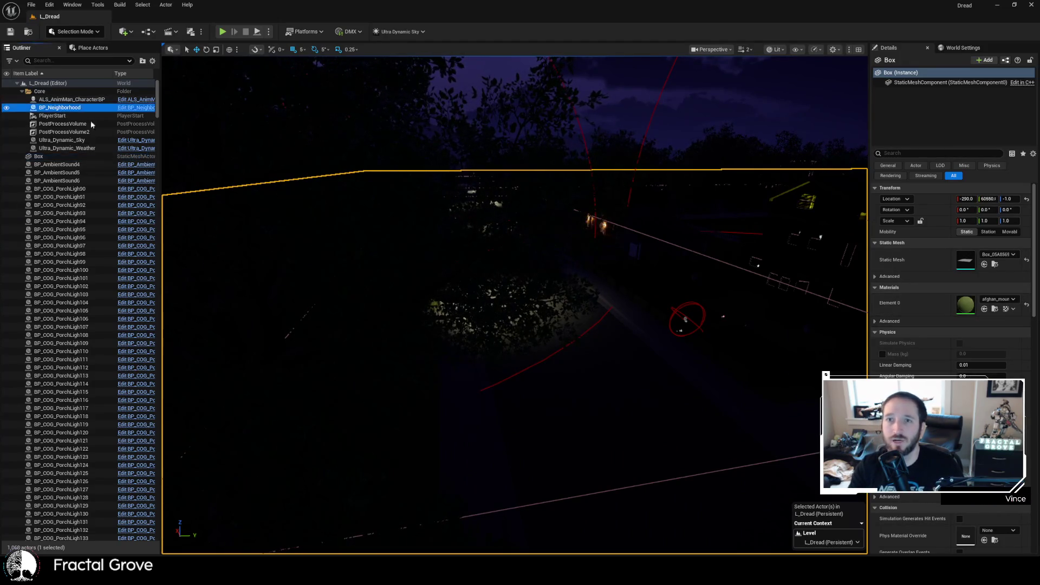
pyautogui.click(913, 340)
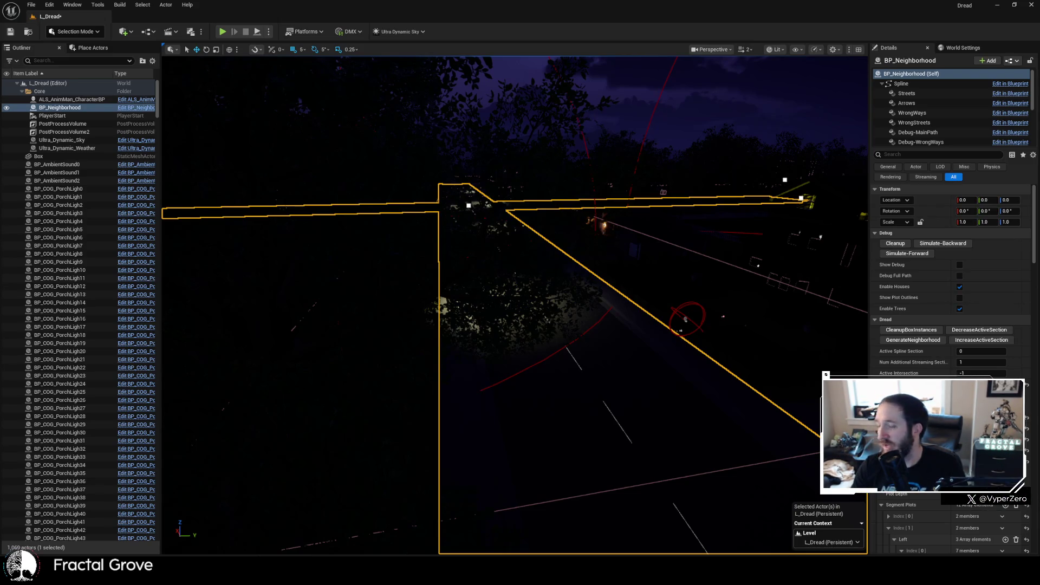
pyautogui.rightClick(582, 391)
# - Select BP_AmbientSound1, orbit the view around its sound sphere, and start Play In Editor
pyautogui.click(543, 365)
pyautogui.click(578, 369)
pyautogui.scroll(-10, 578, 370)
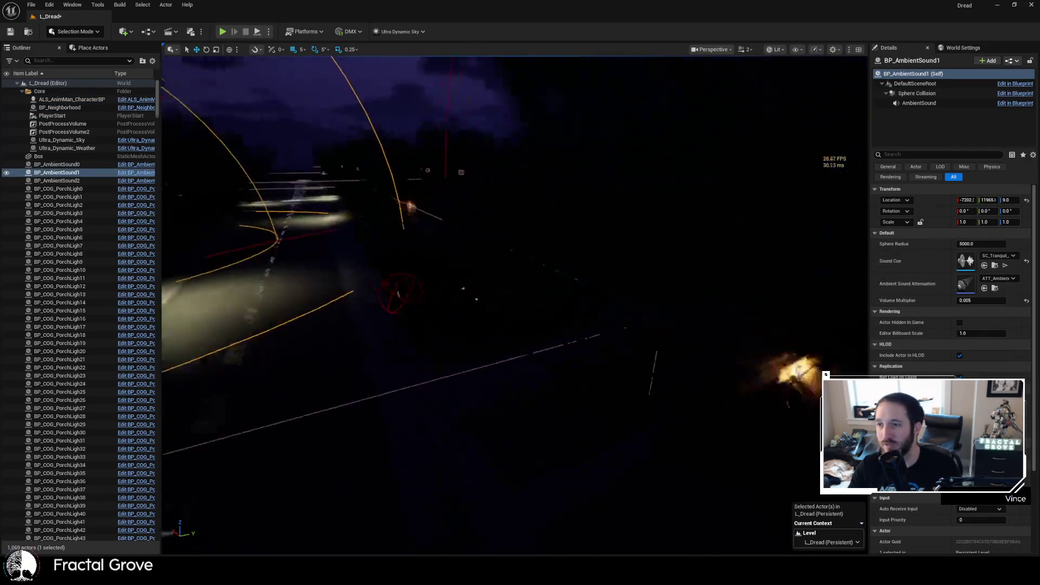
pyautogui.moveTo(578, 370); pyautogui.dragTo(498, 364)
pyautogui.moveTo(585, 388)
pyautogui.mouseDown()
pyautogui.moveTo(580, 336)
pyautogui.moveTo(584, 400)
pyautogui.moveTo(557, 384)
pyautogui.mouseUp()
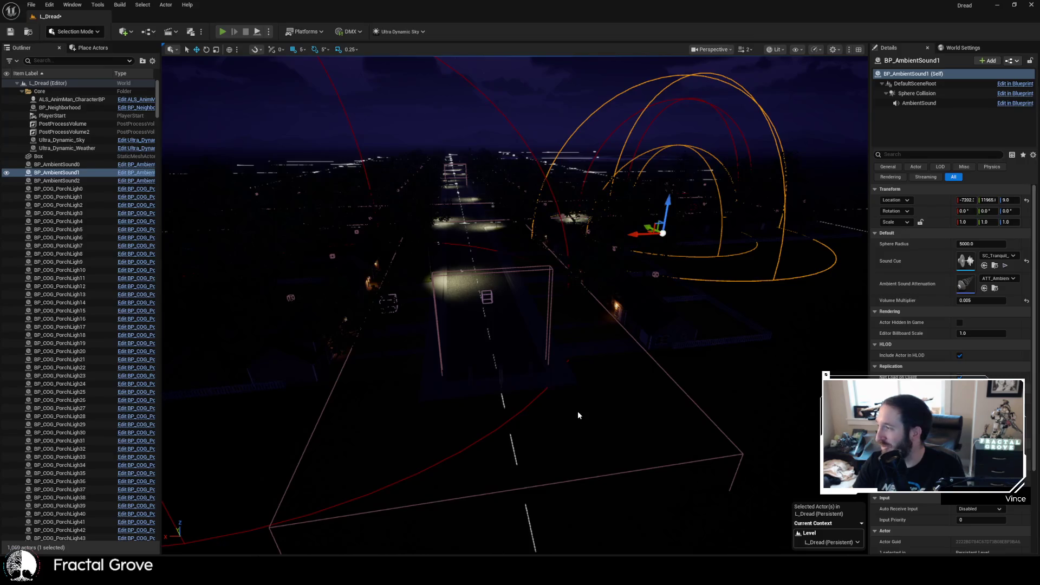
pyautogui.hotkey('alt', 'p')
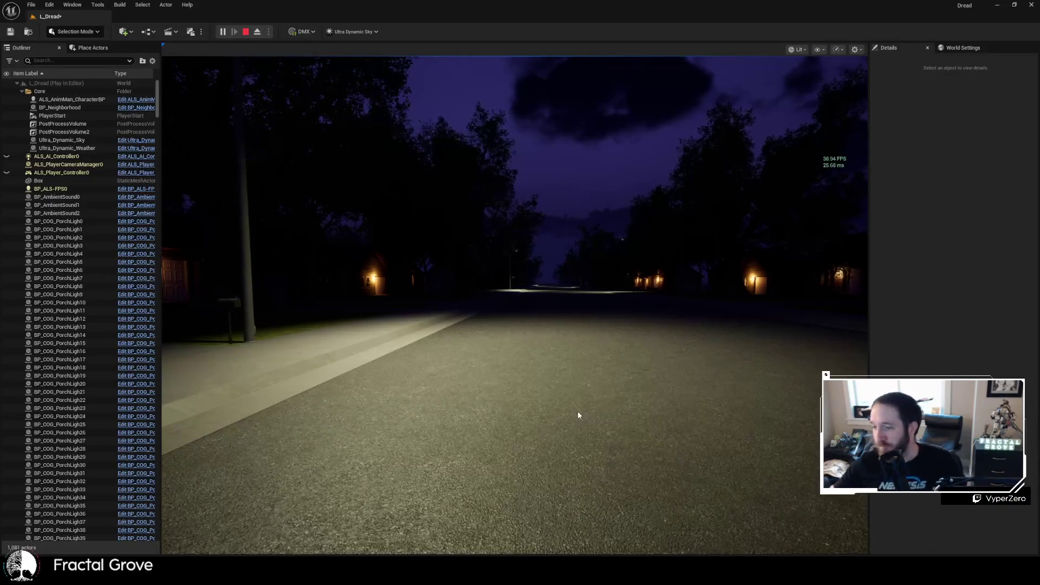
# - Capture the mouse in the running game and walk down the road to the fenced stretch
pyautogui.click(617, 382)
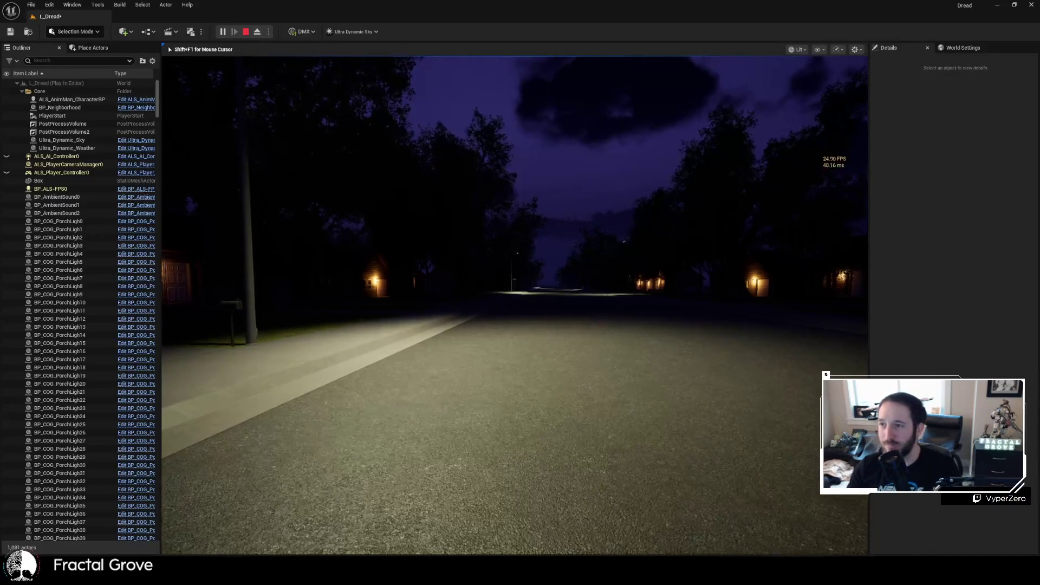
pyautogui.press('w')
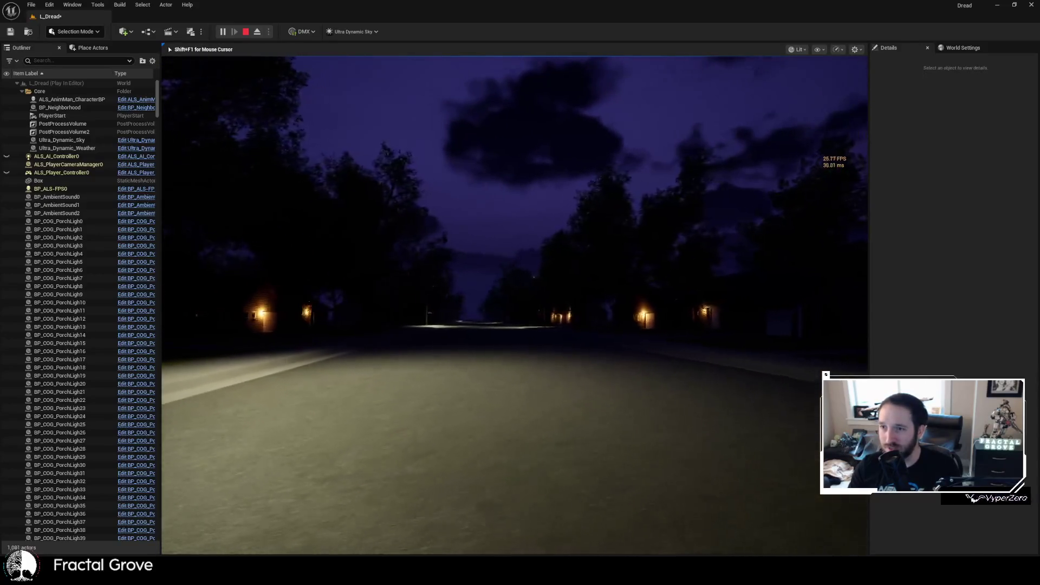
pyautogui.press('w')
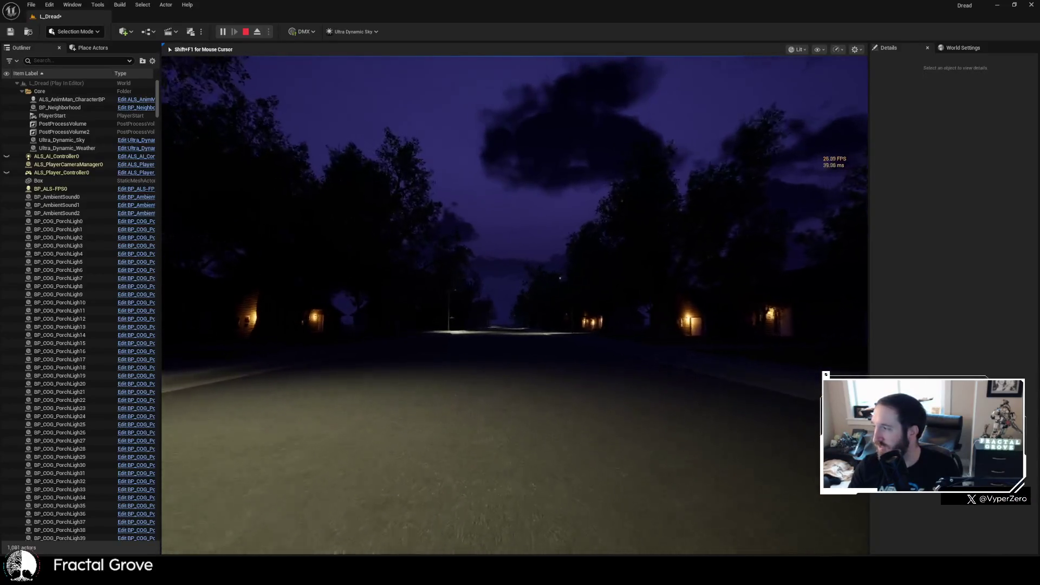
pyautogui.press('w')
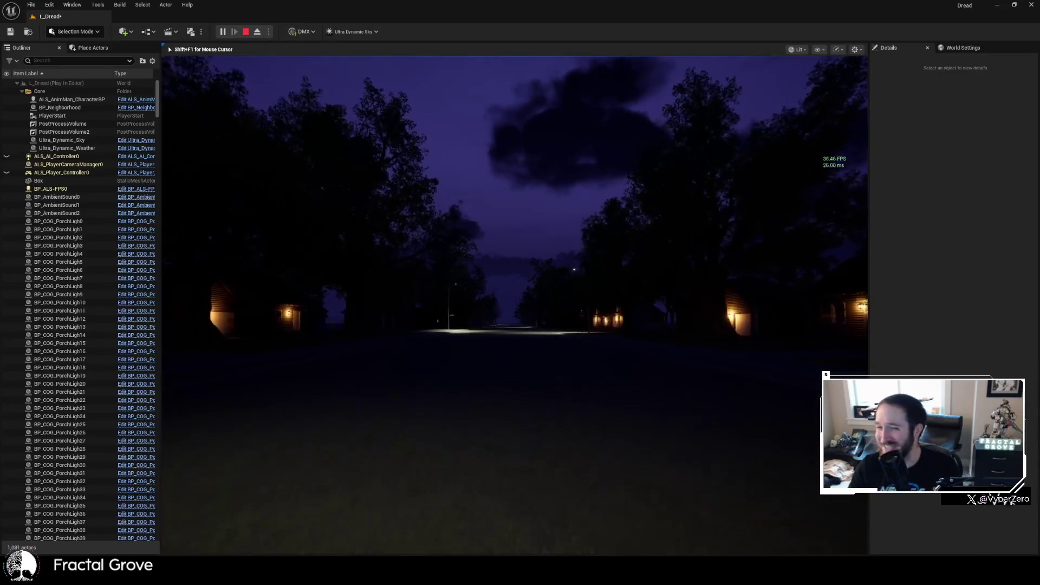
pyautogui.press('w')
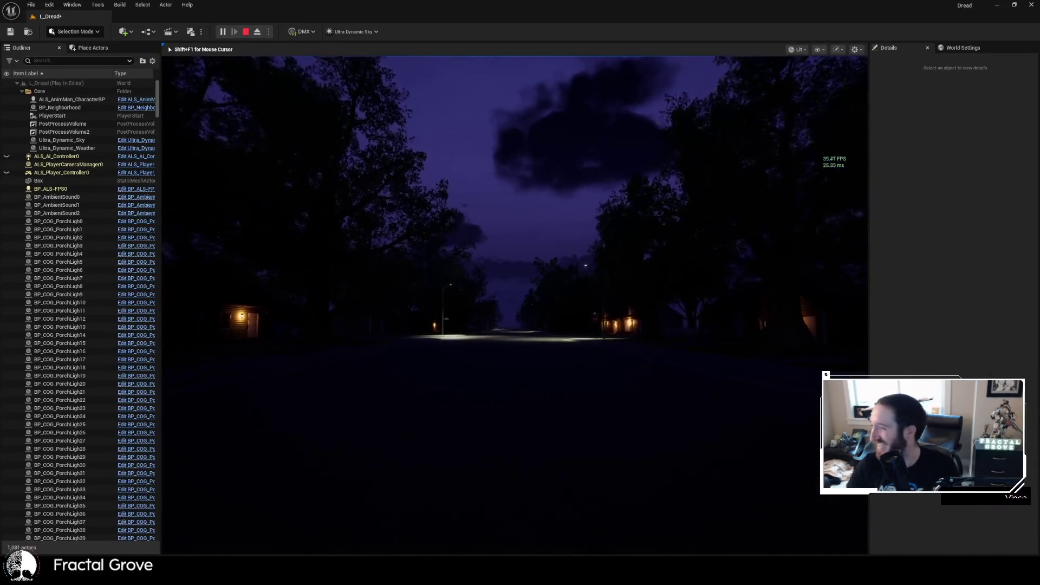
pyautogui.press('w')
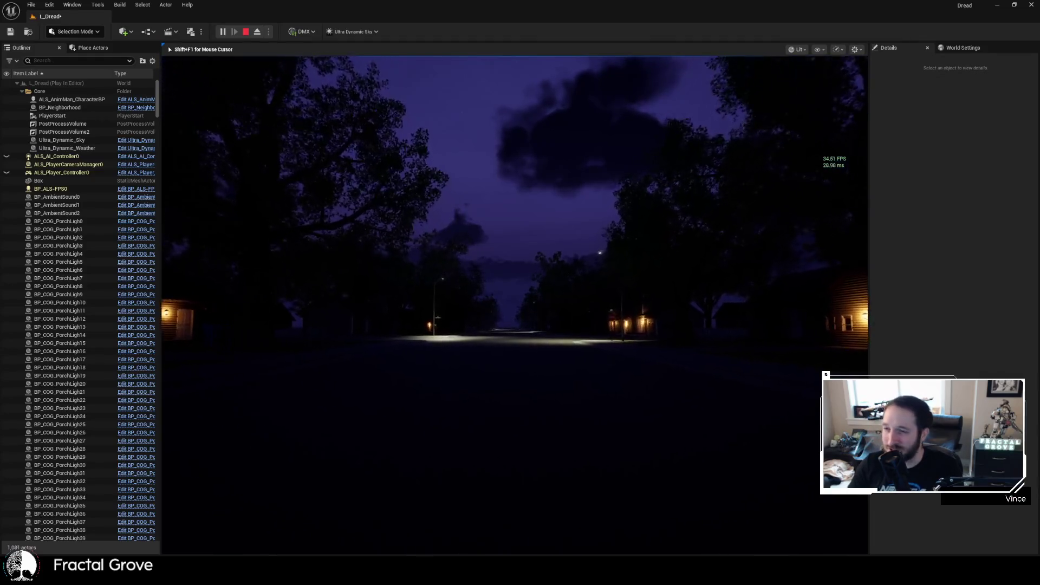
pyautogui.press('w')
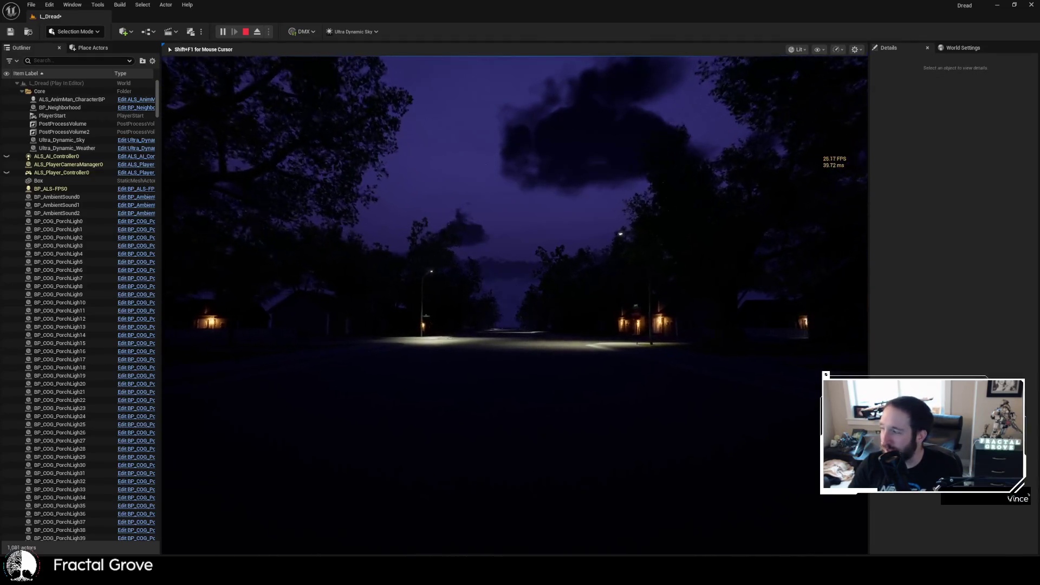
pyautogui.press('w')
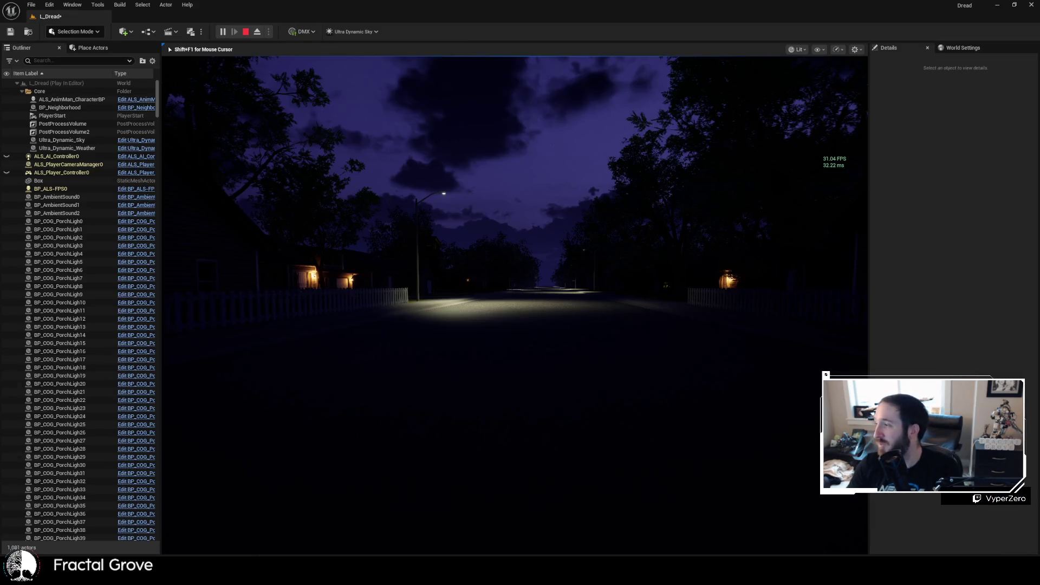
# - Walk past the street lamp and porch-lit houses, then head toward a garage and house
pyautogui.press('w')
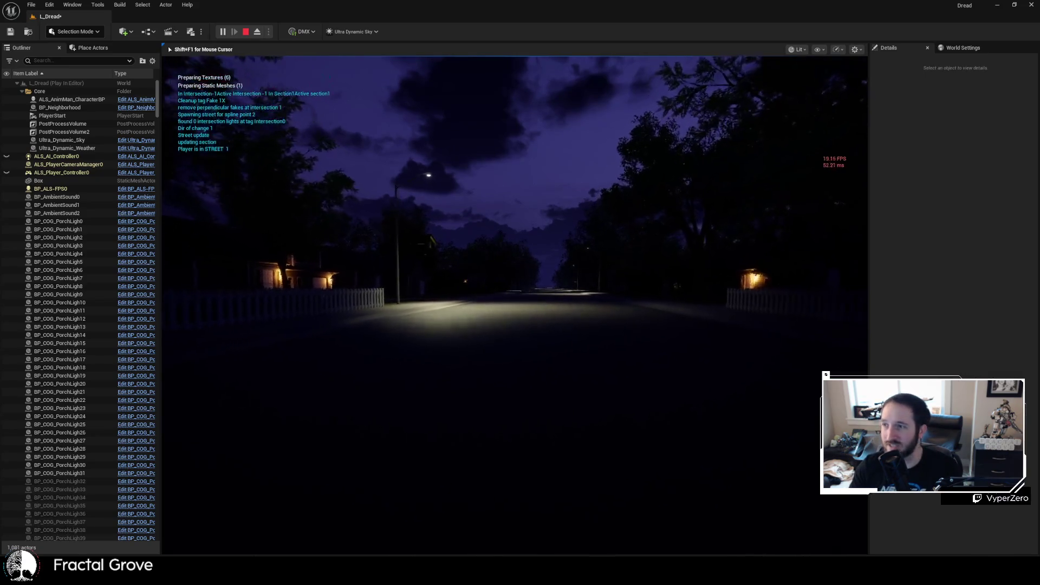
pyautogui.press('w')
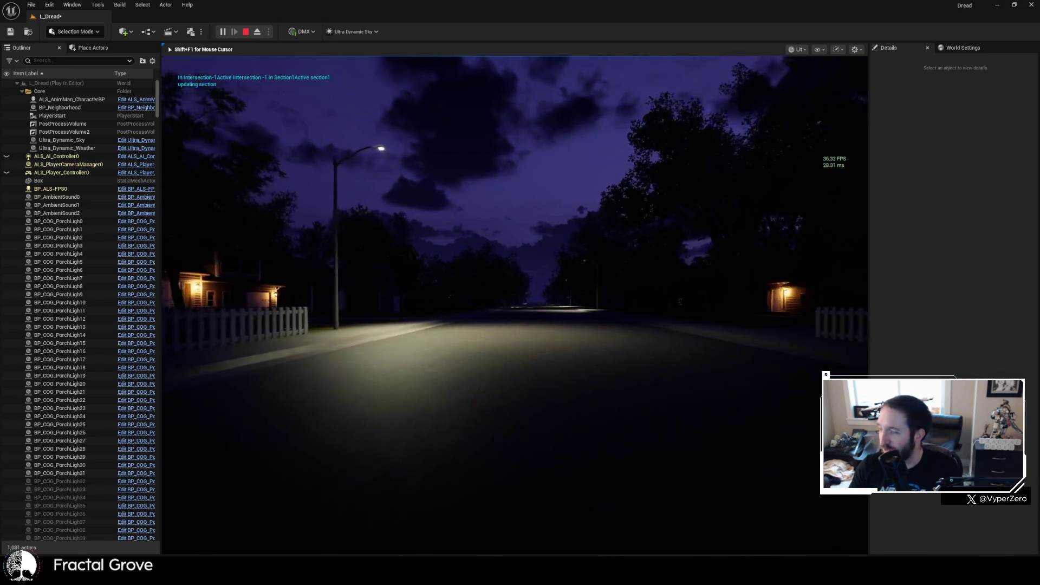
pyautogui.press('w')
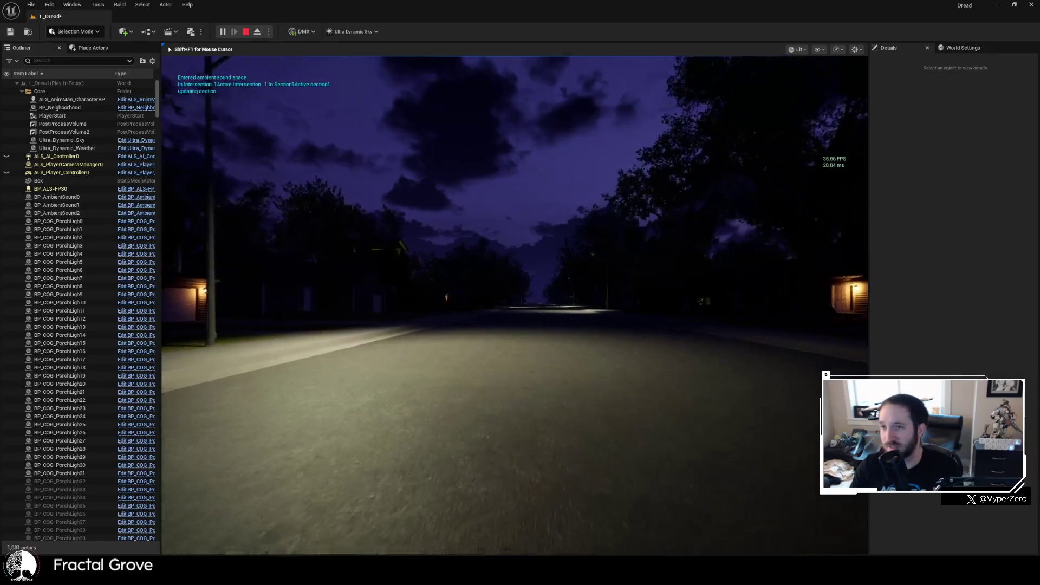
pyautogui.press('w')
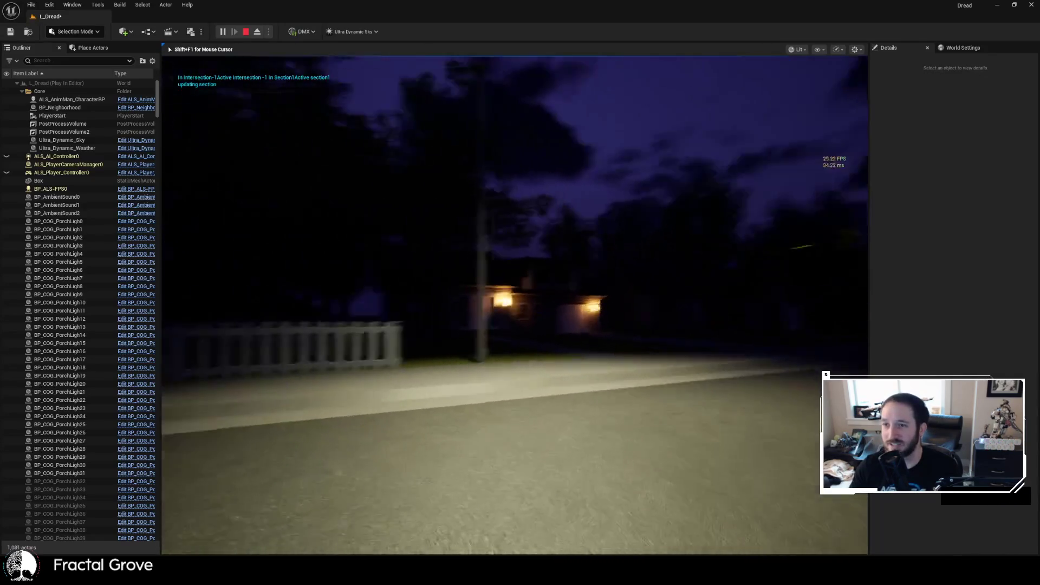
pyautogui.press('w')
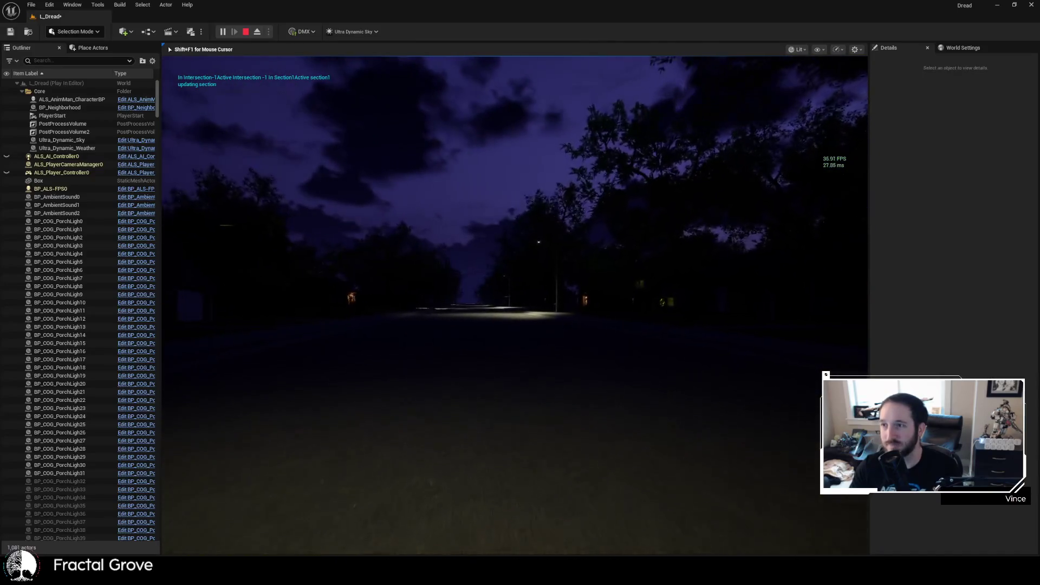
pyautogui.press('w')
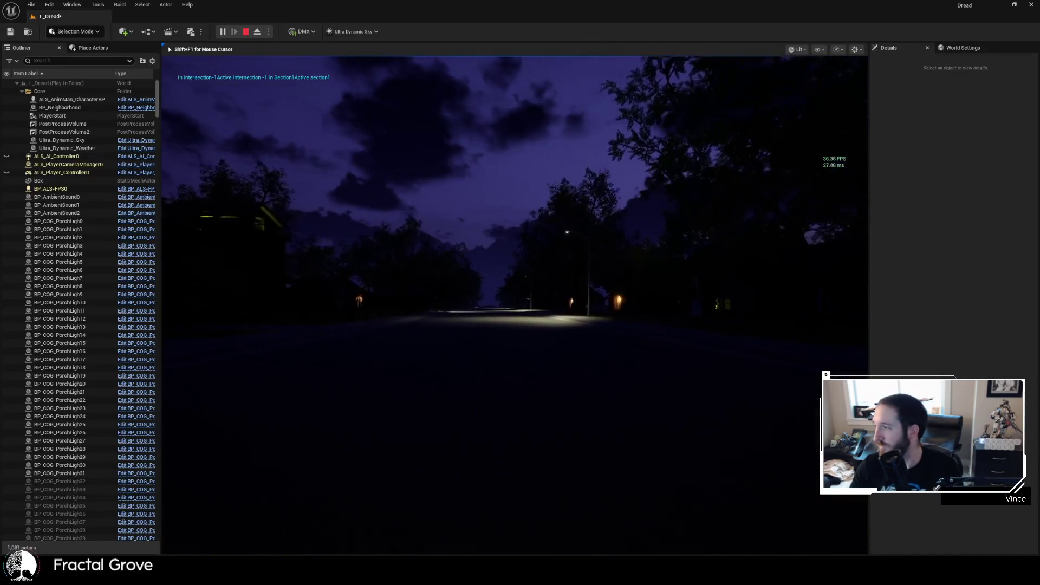
pyautogui.press('w')
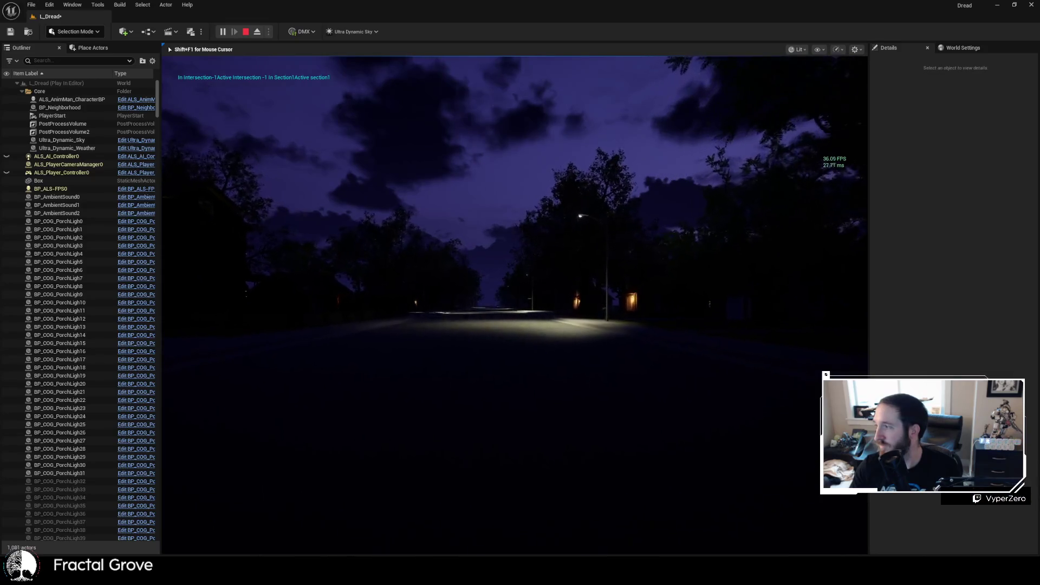
pyautogui.press('w')
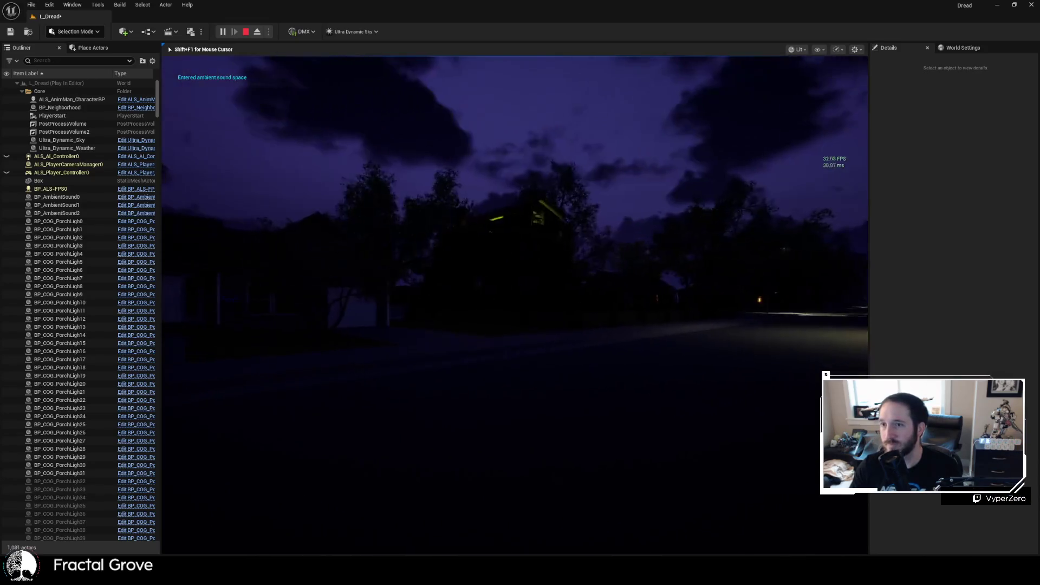
pyautogui.press('w')
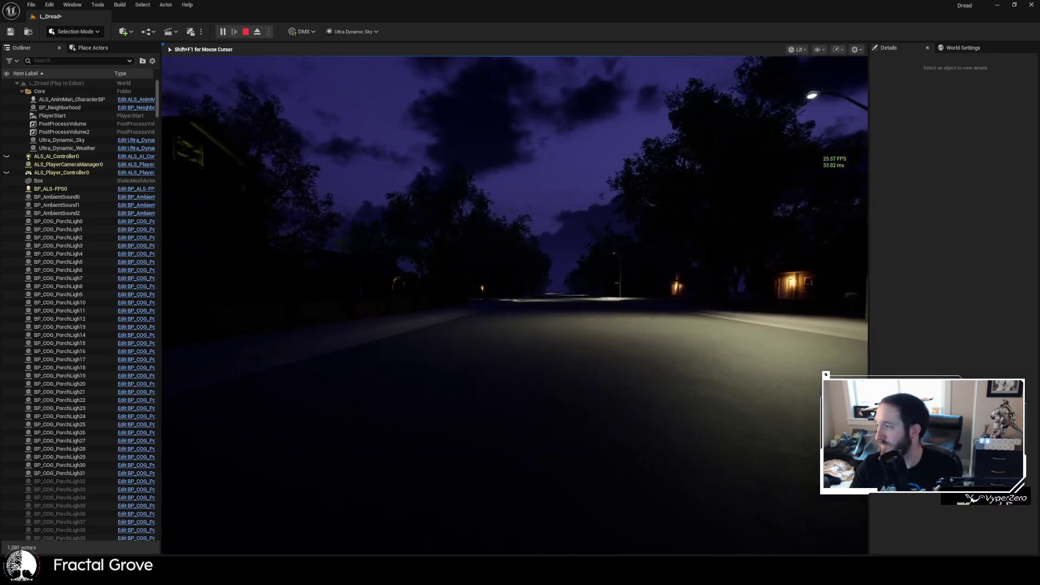
pyautogui.press('w')
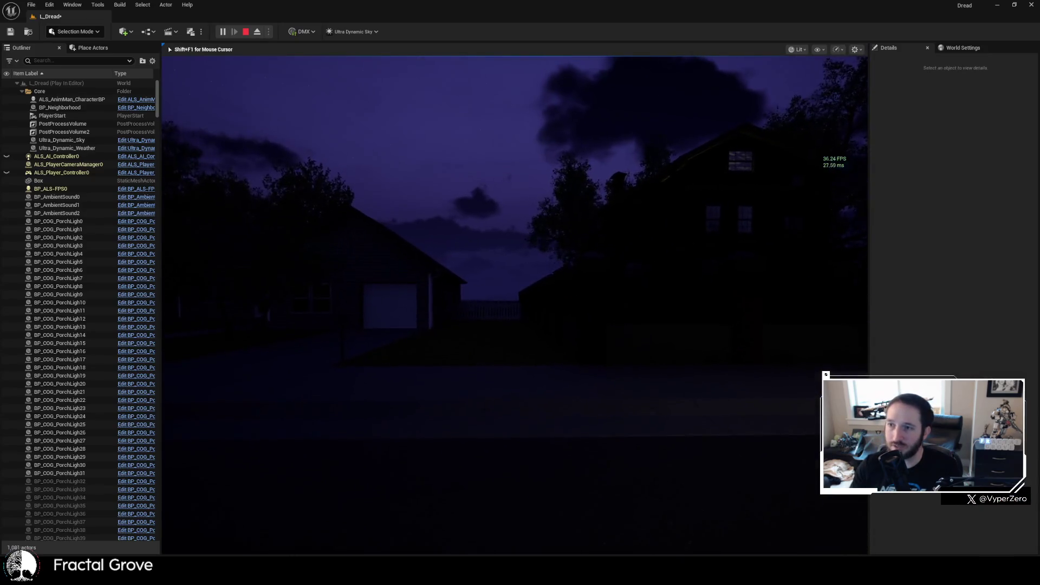
pyautogui.press('w')
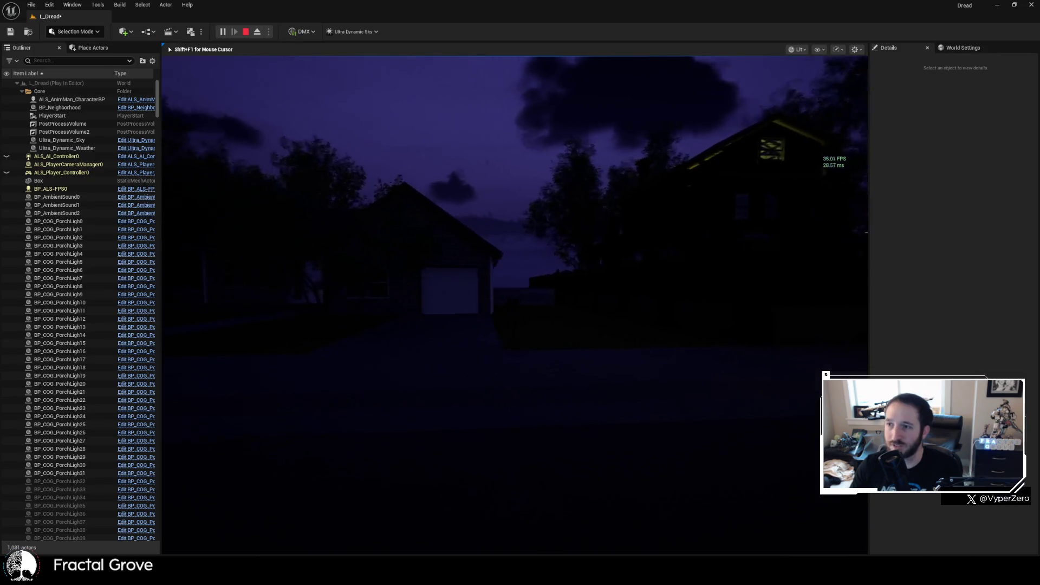
pyautogui.press('w')
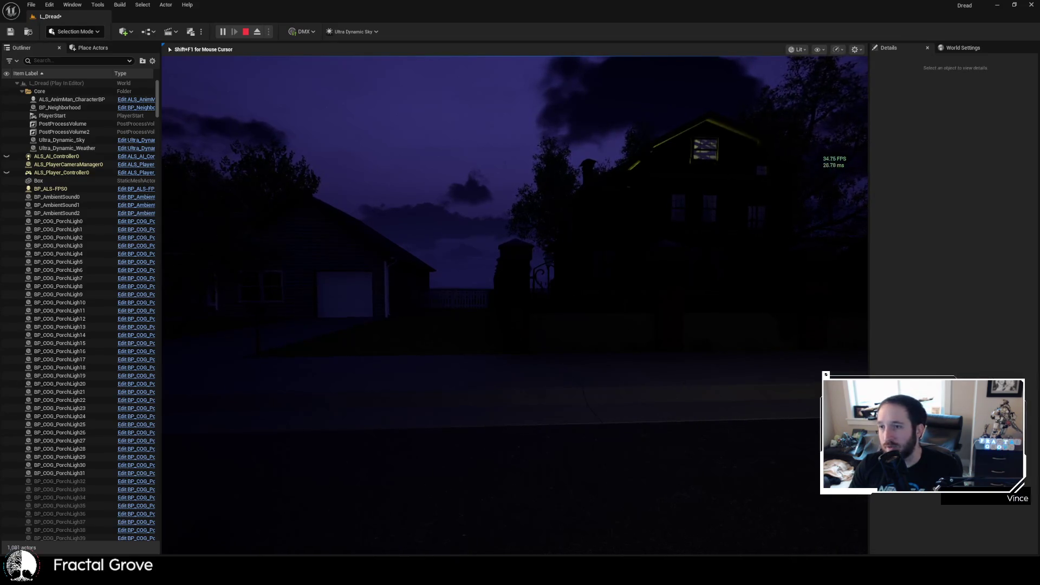
# - Turn back to the lamp-lit street and walk past the lamp post toward the distant houses
pyautogui.press('w')
pyautogui.press('w')
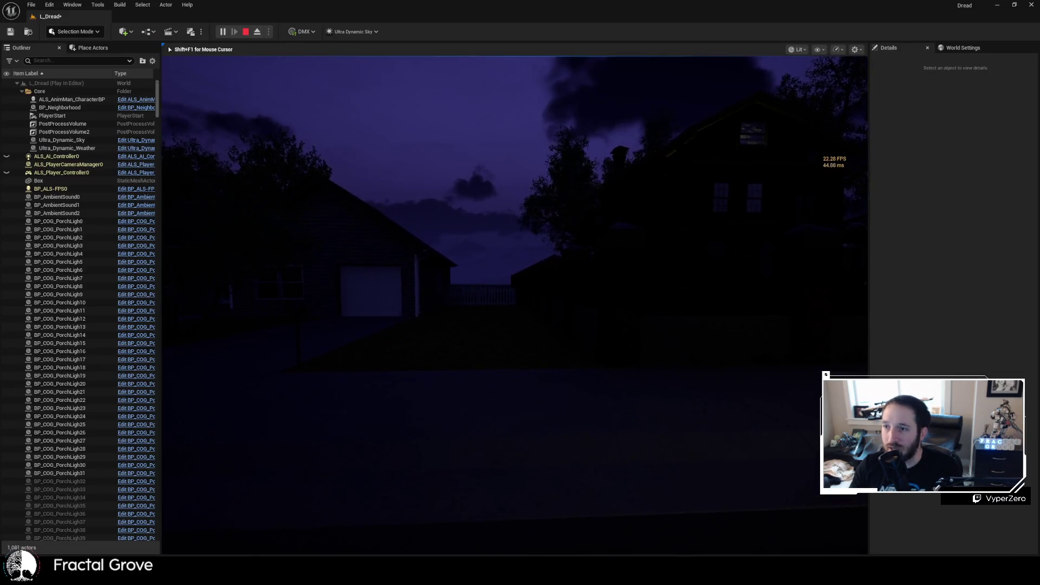
pyautogui.press('w')
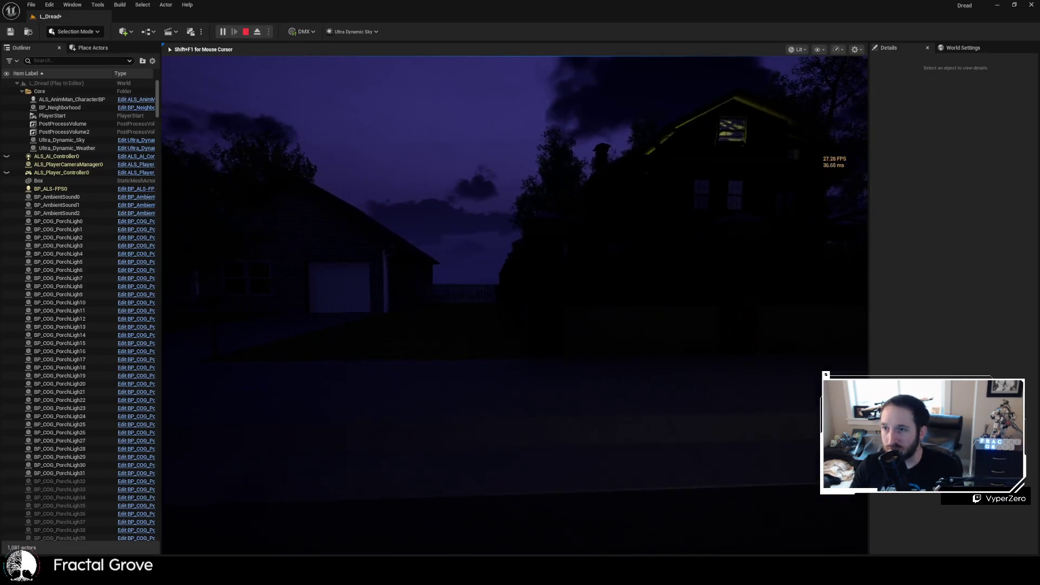
pyautogui.press('w')
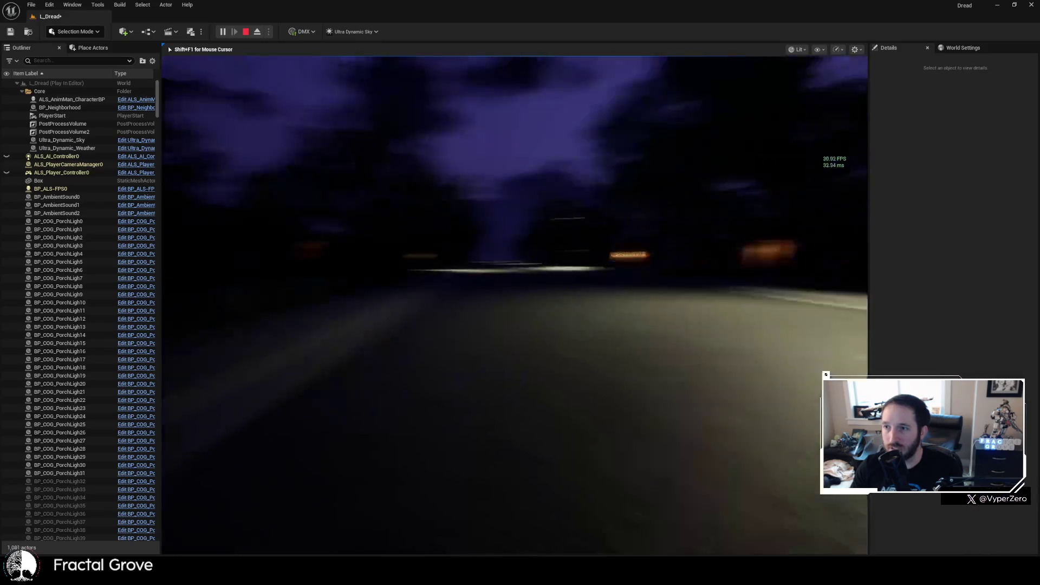
pyautogui.press('w')
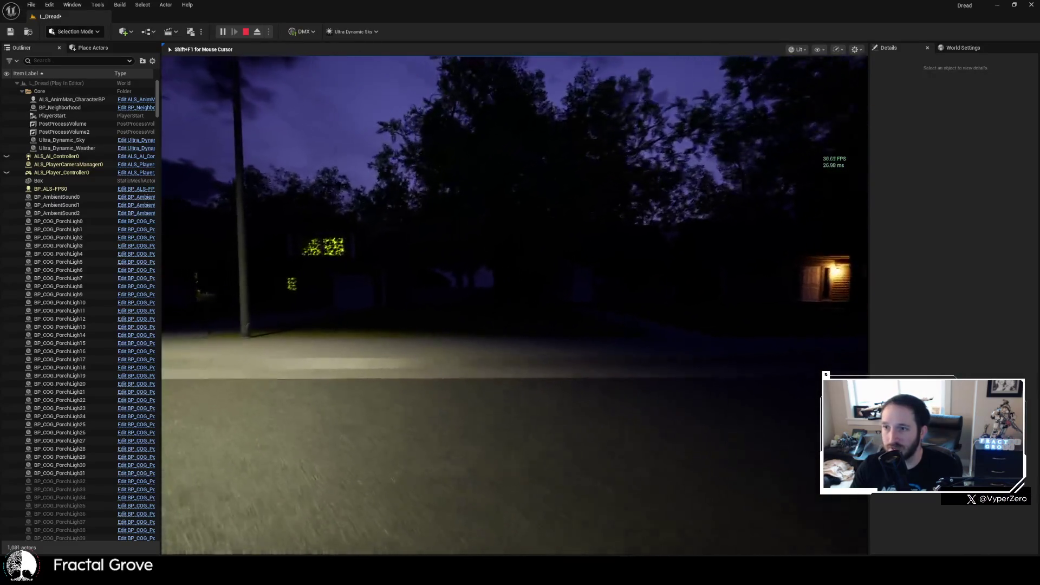
pyautogui.press('w')
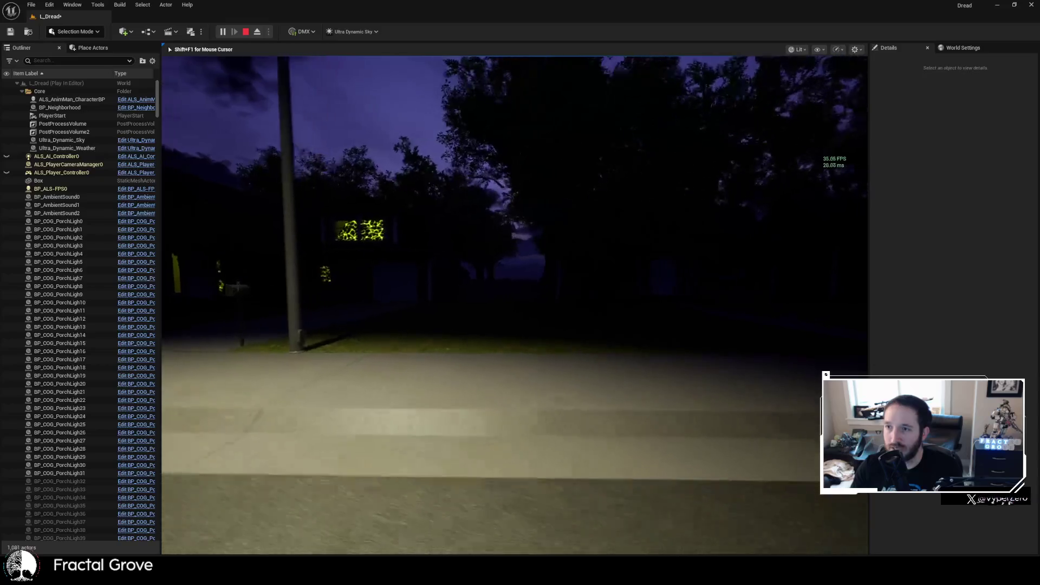
pyautogui.press('w')
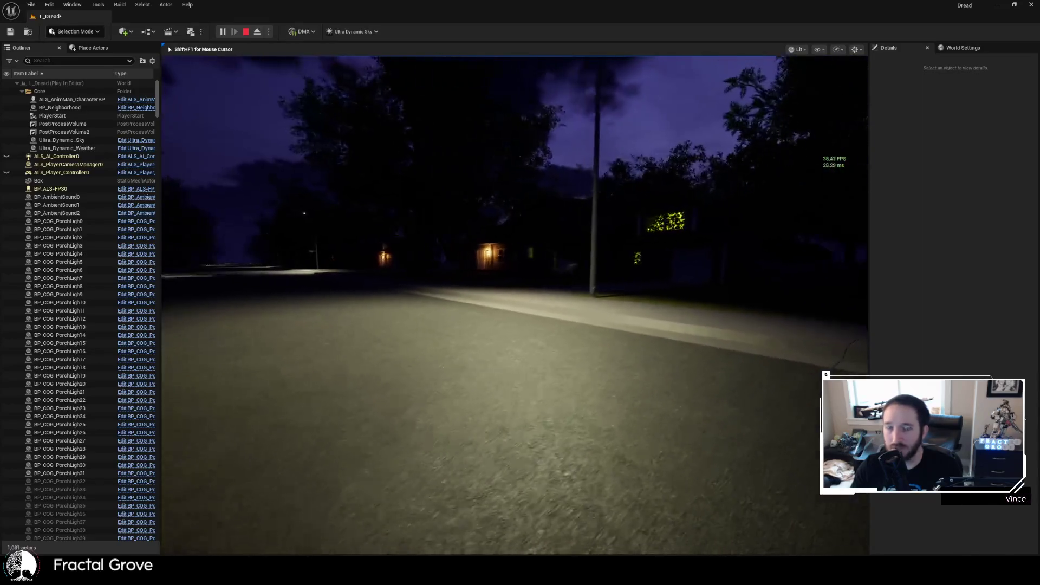
pyautogui.press('w')
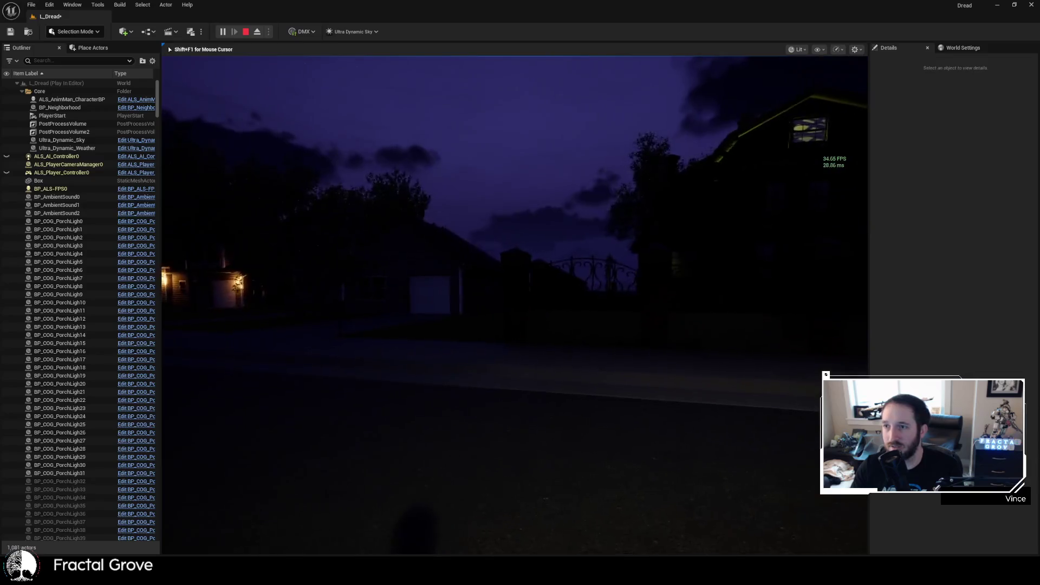
pyautogui.press('w')
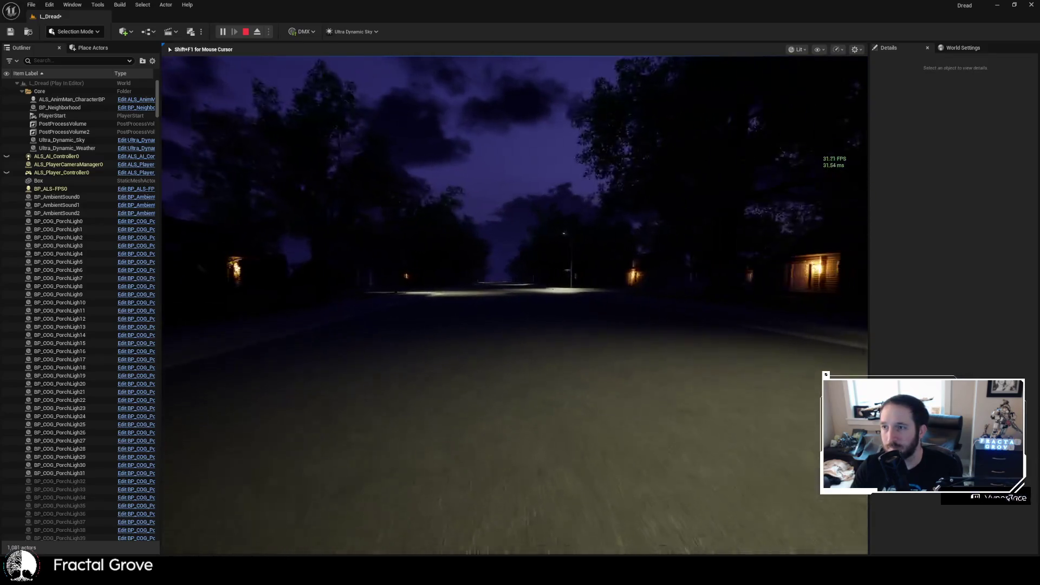
pyautogui.press('w')
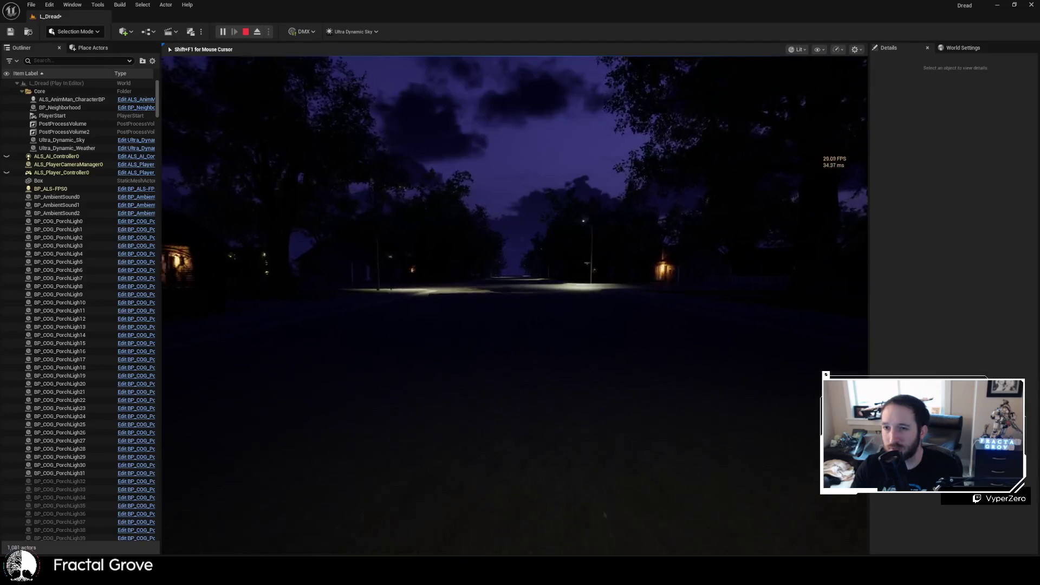
pyautogui.press('w')
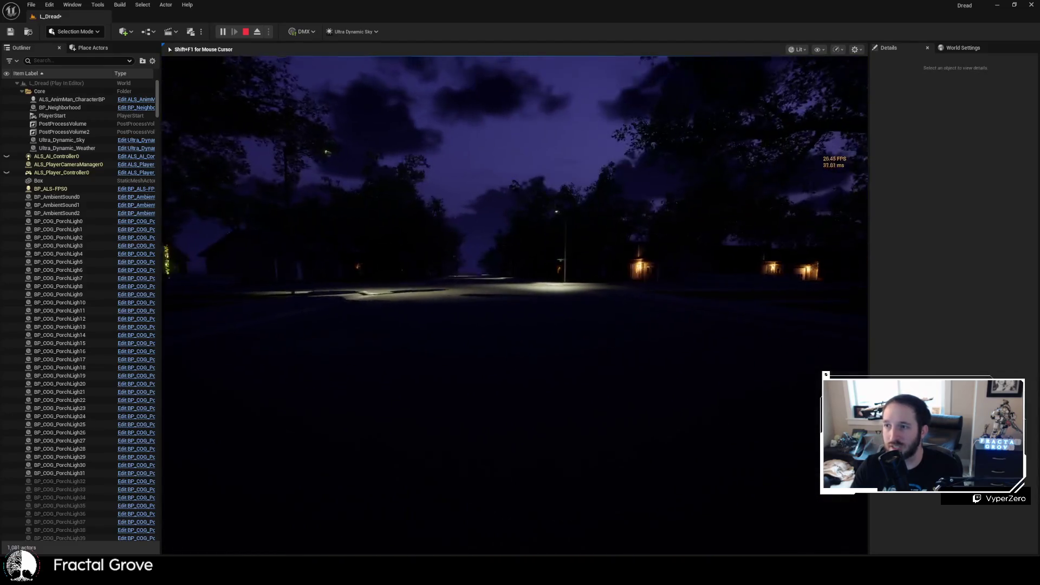
pyautogui.press('w')
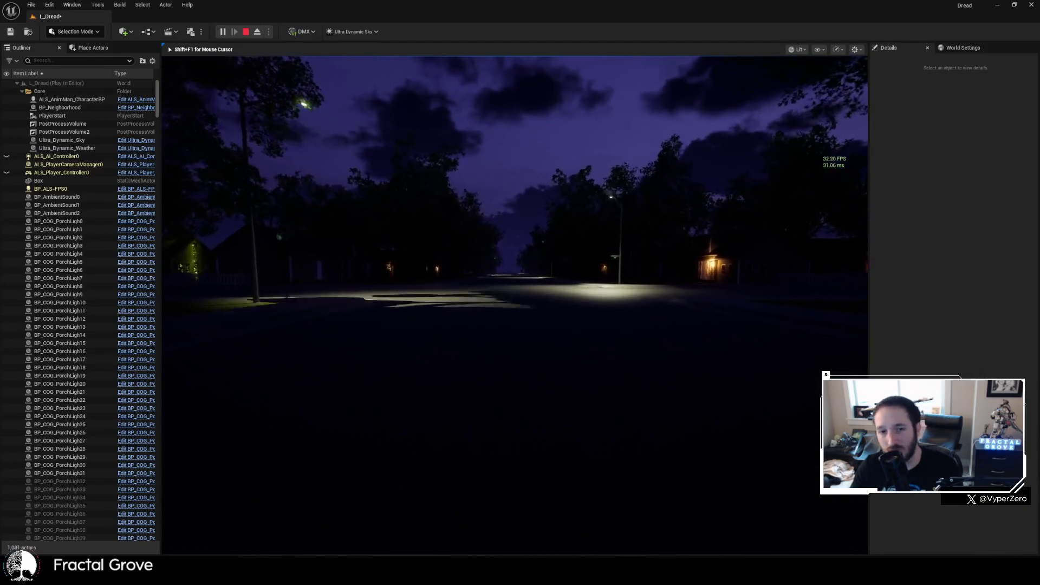
pyautogui.press('w')
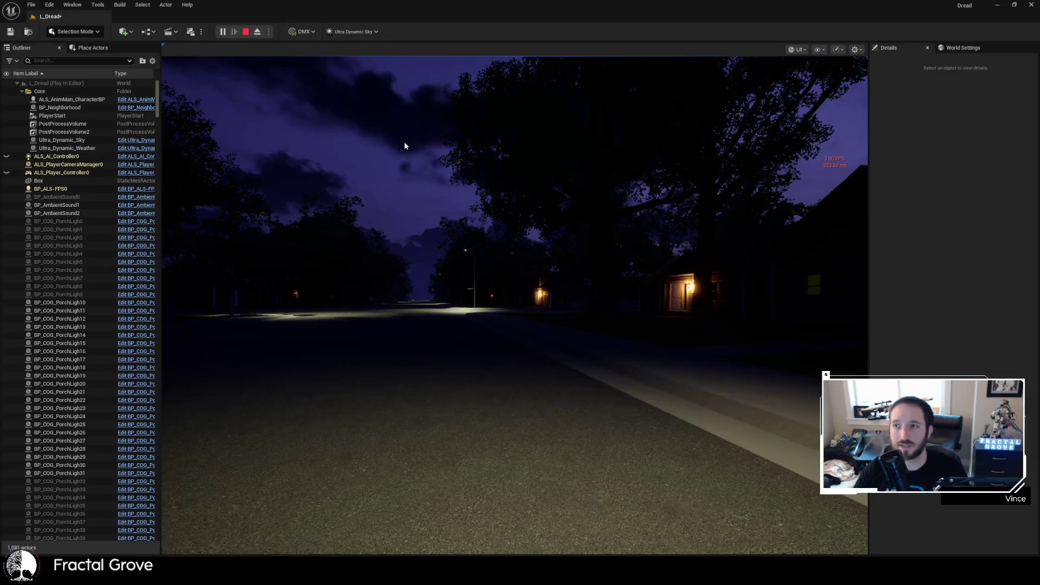
pyautogui.hotkey('alt', 'Tab')
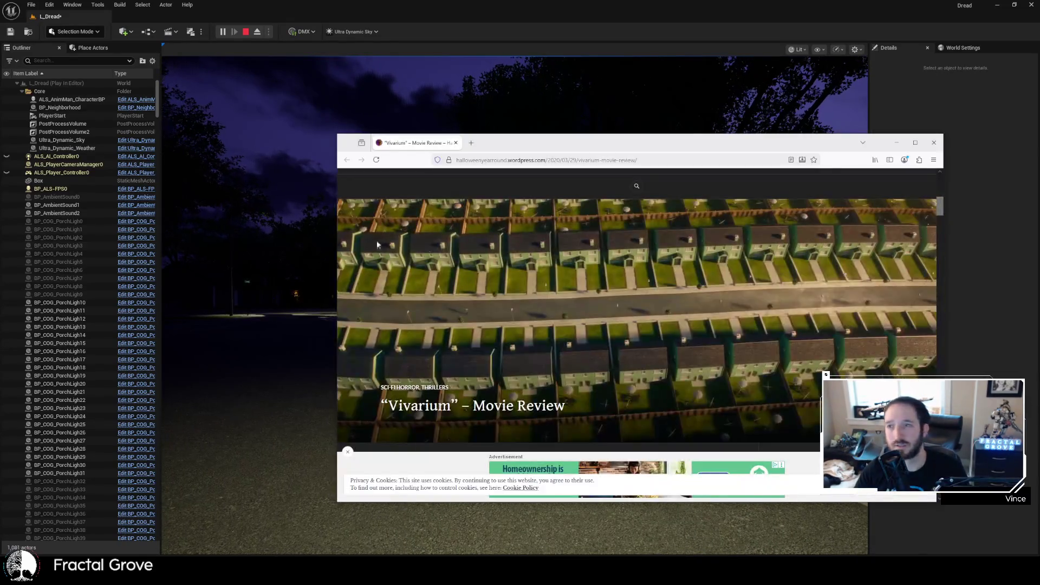
pyautogui.moveTo(669, 146); pyautogui.dragTo(545, 140)
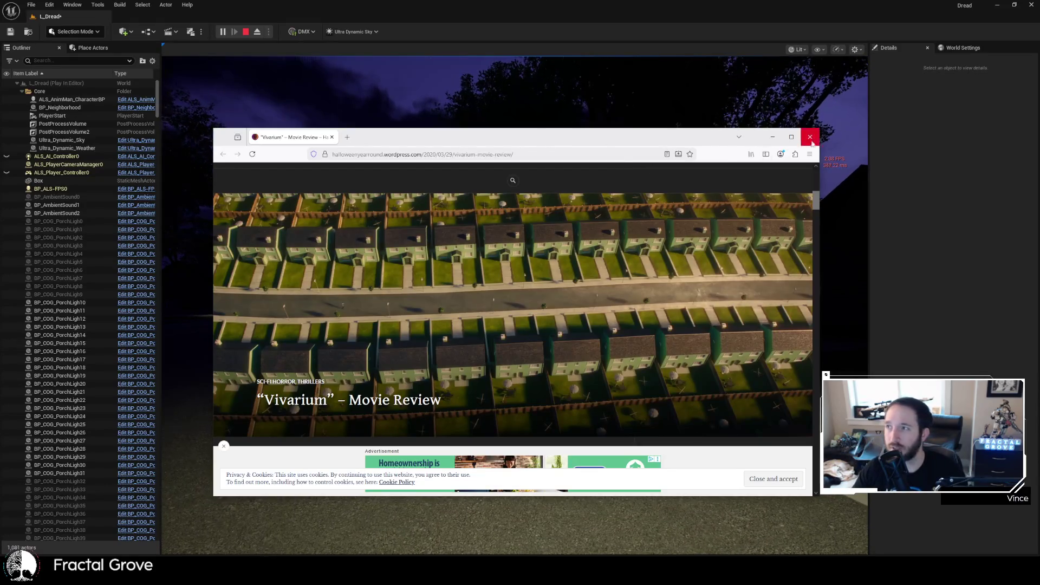
pyautogui.hotkey('alt', 'Tab')
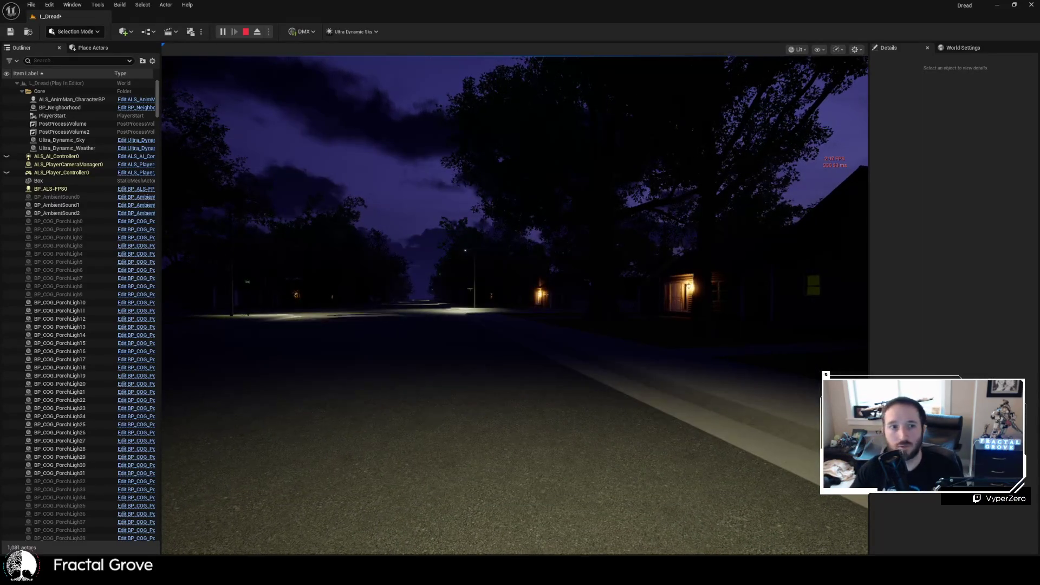
# - Retake control of the running level and walk down the night street to the intersection
pyautogui.click(453, 256)
pyautogui.press('w')
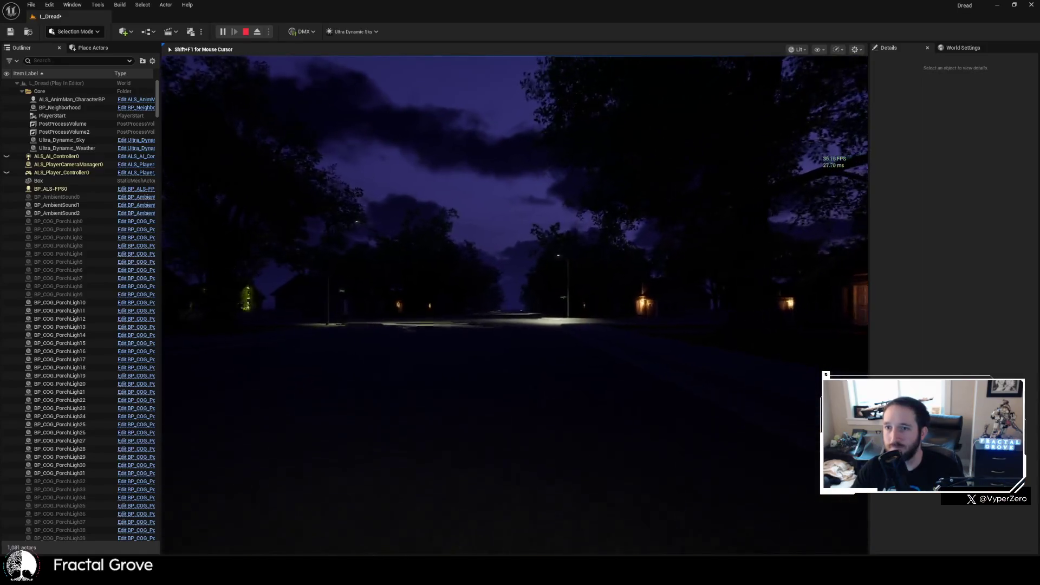
pyautogui.press('w')
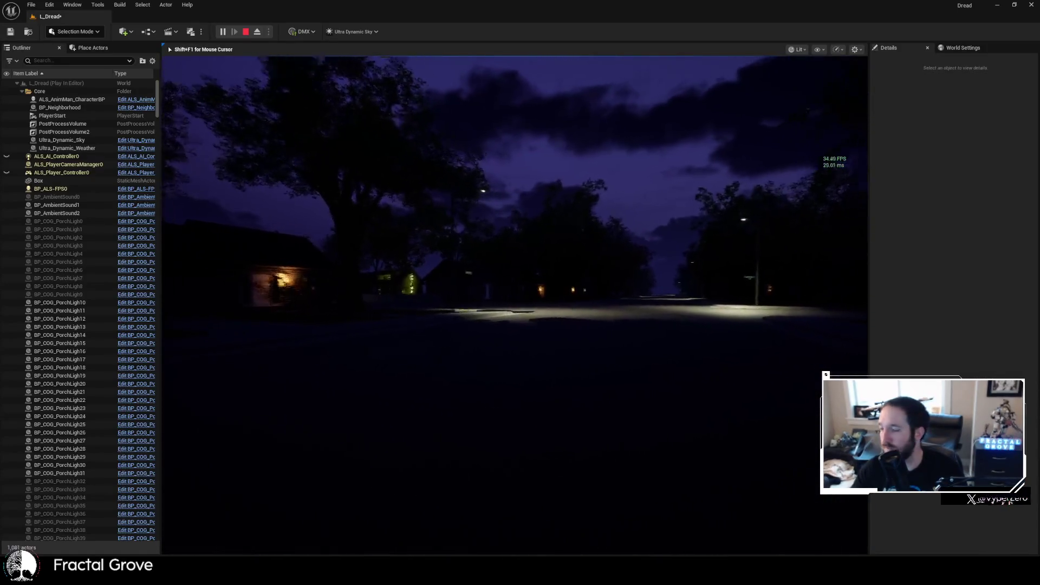
pyautogui.press('w')
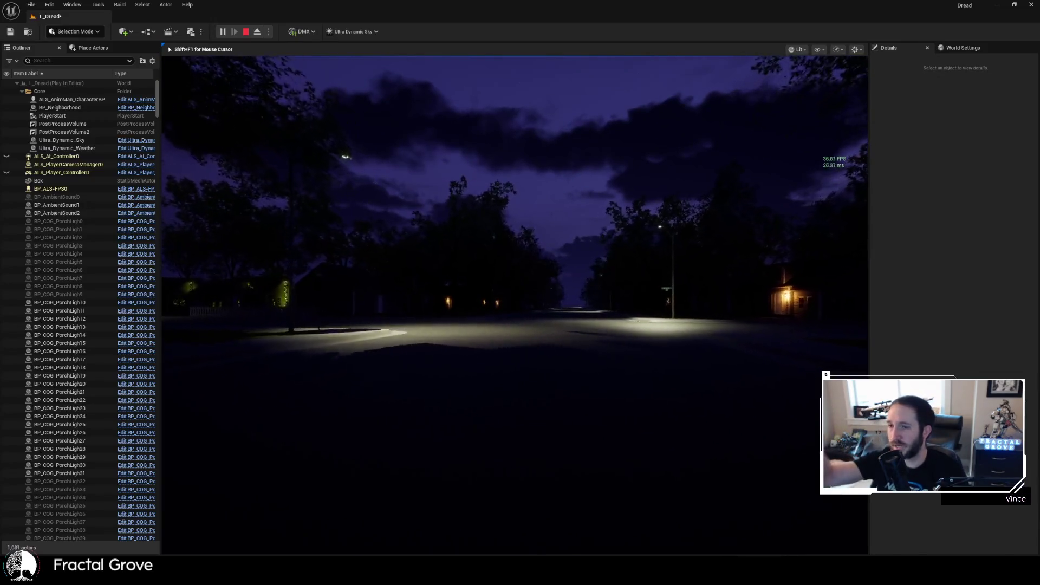
pyautogui.press('w')
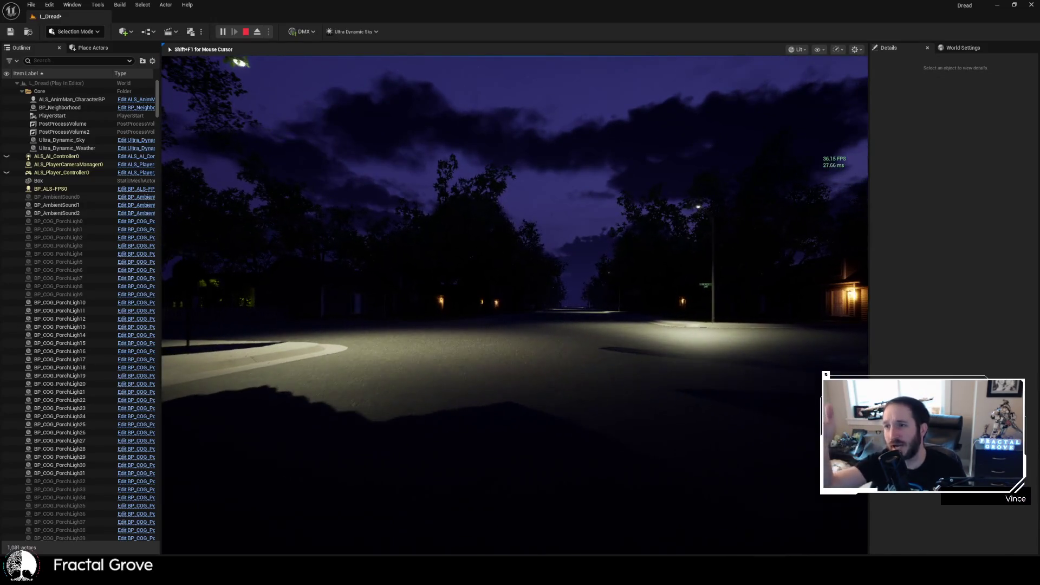
pyautogui.press('w')
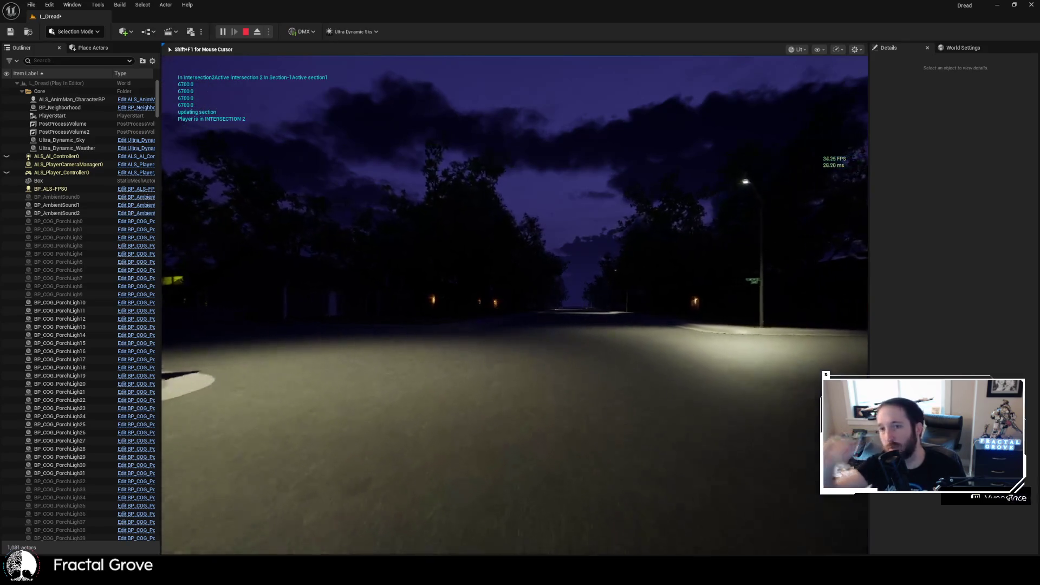
# - Continue through the intersection to the white picket fence near the yellow-glowing houses
pyautogui.press('w')
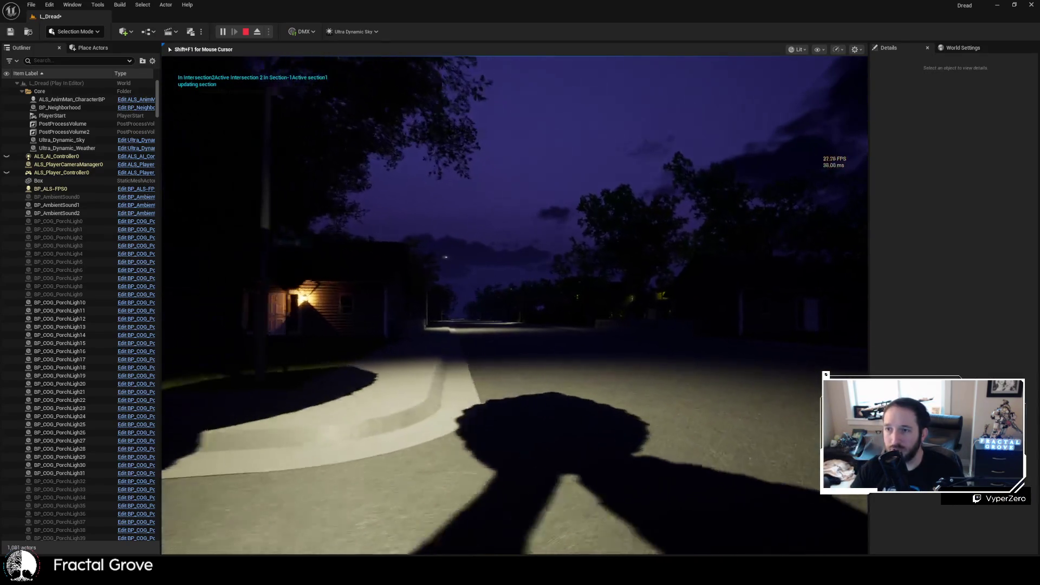
pyautogui.press('w')
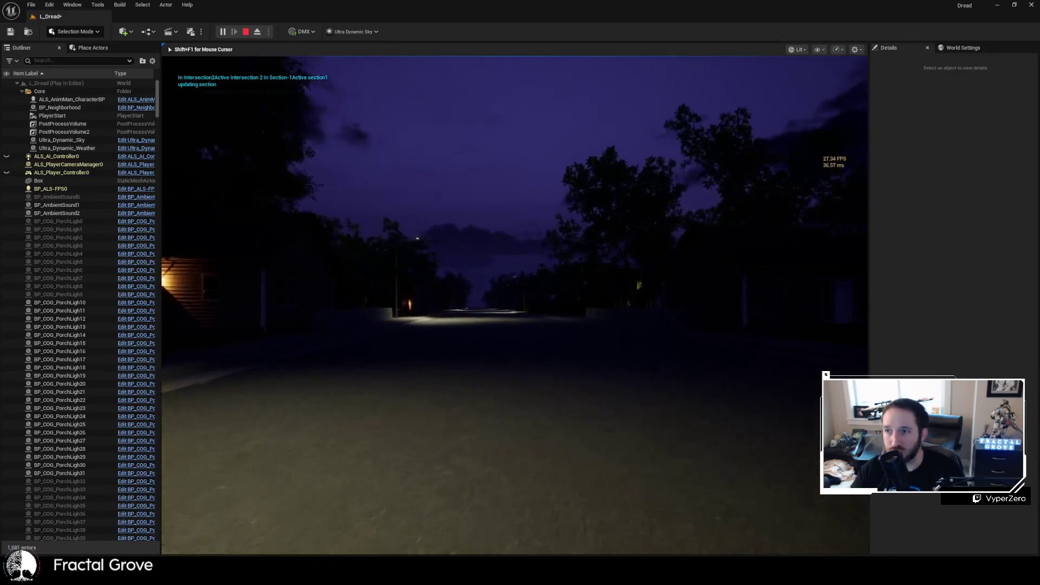
pyautogui.press('w')
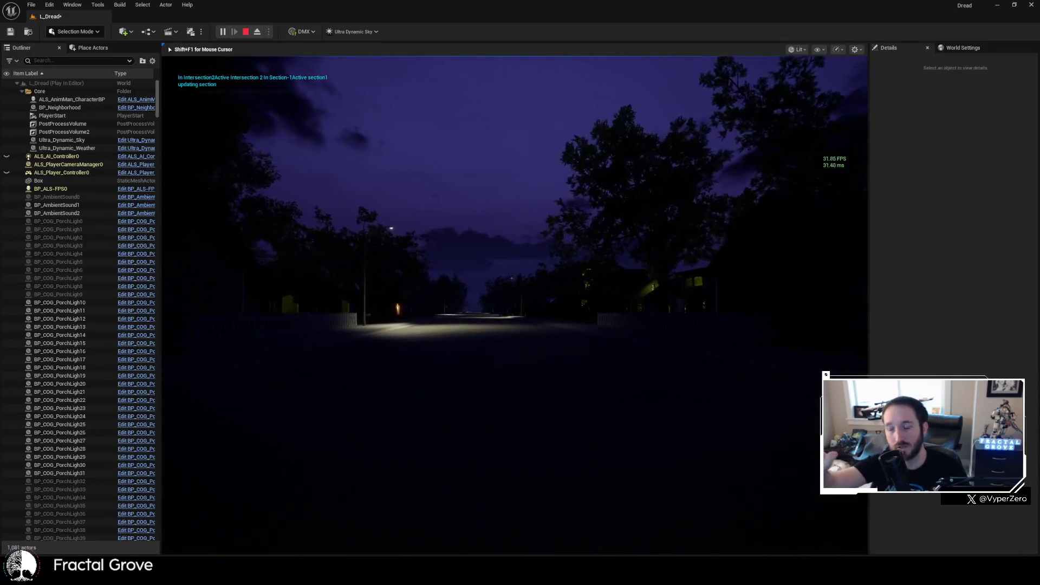
pyautogui.press('w')
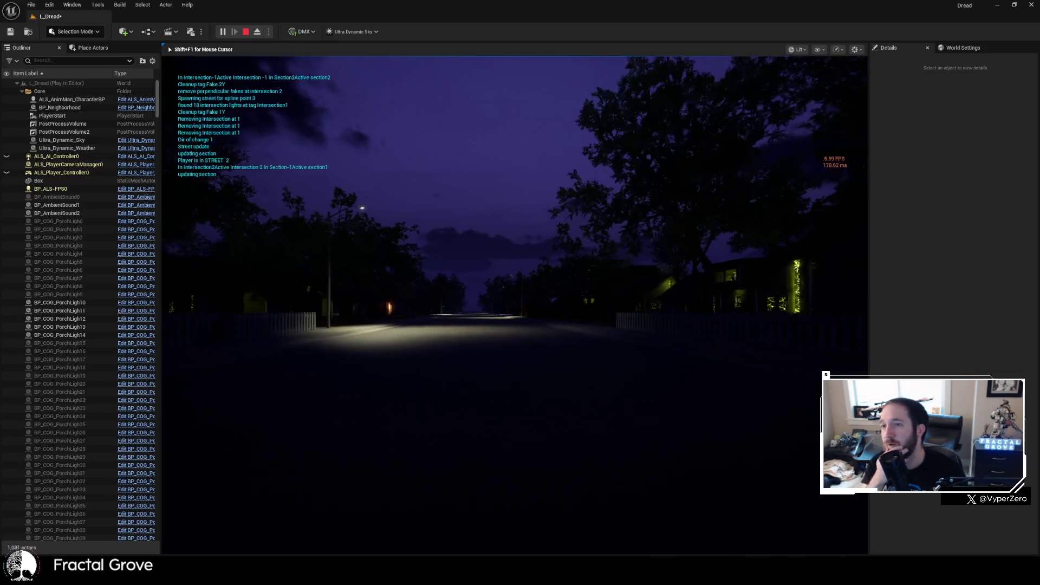
pyautogui.press('w')
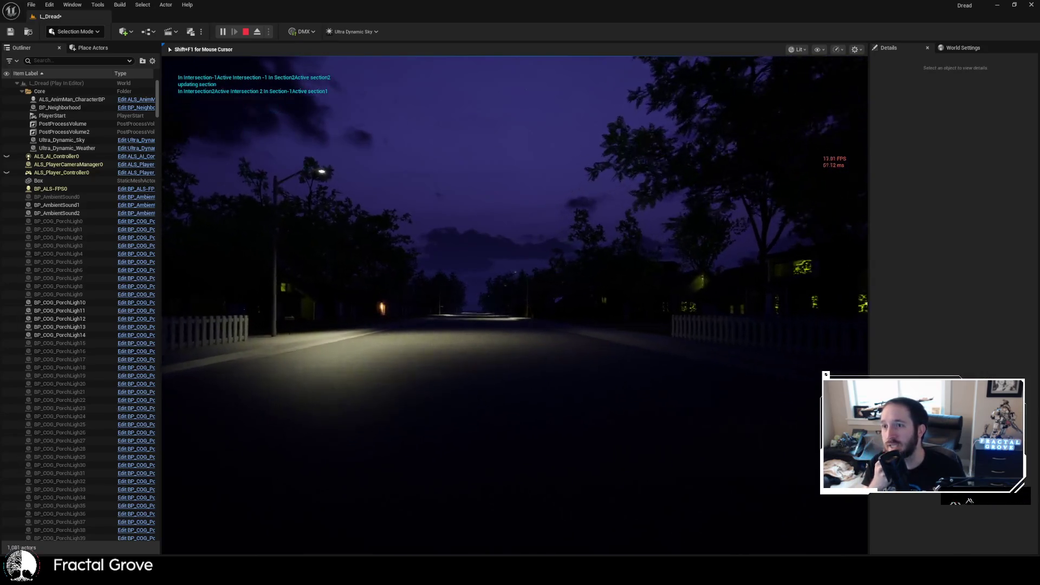
pyautogui.press('w')
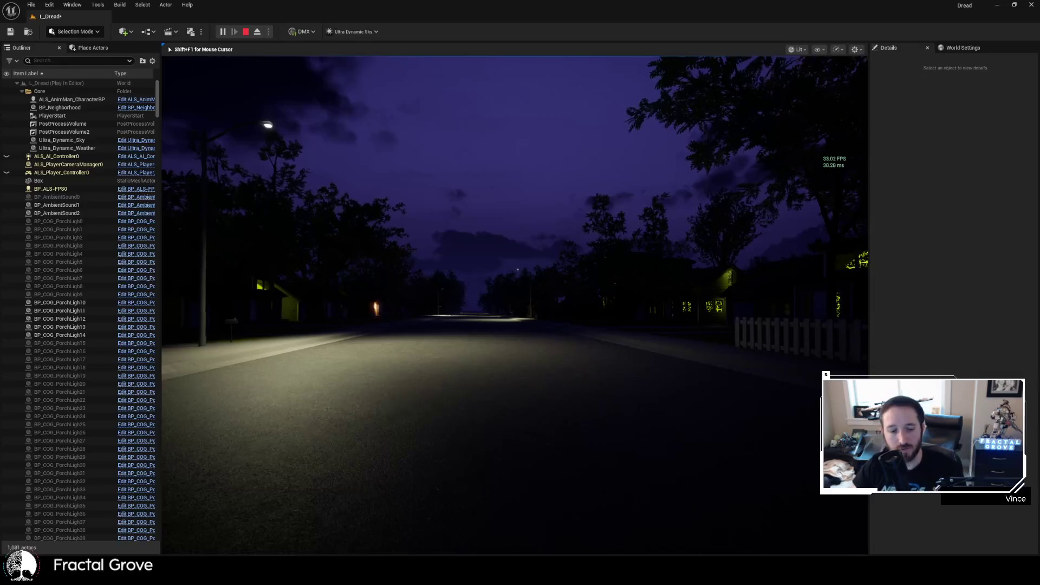
# - Walk to the glowing house's front door and close in on the window's yellow cracked veins
pyautogui.press('w')
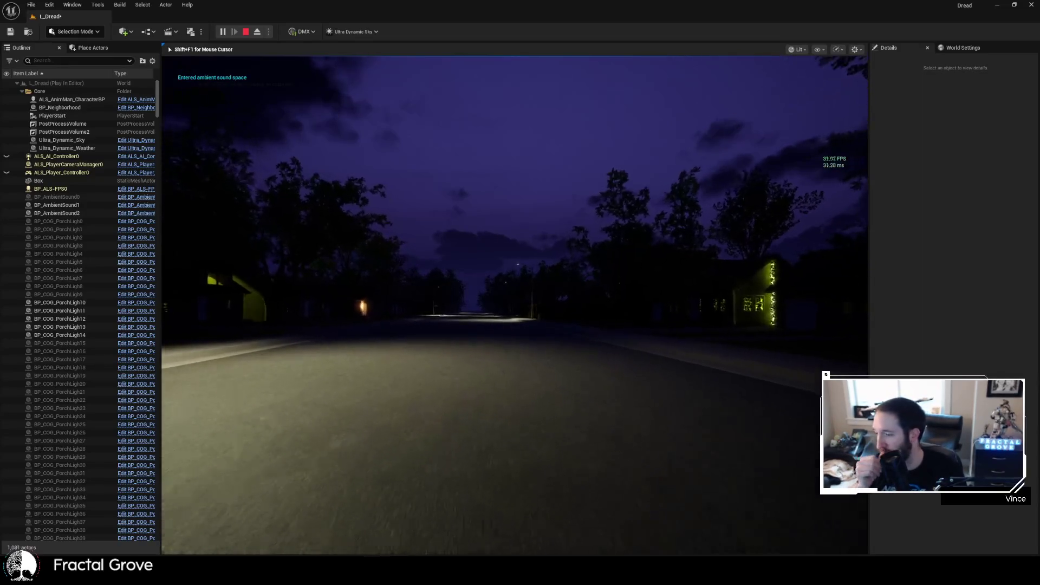
pyautogui.press('w')
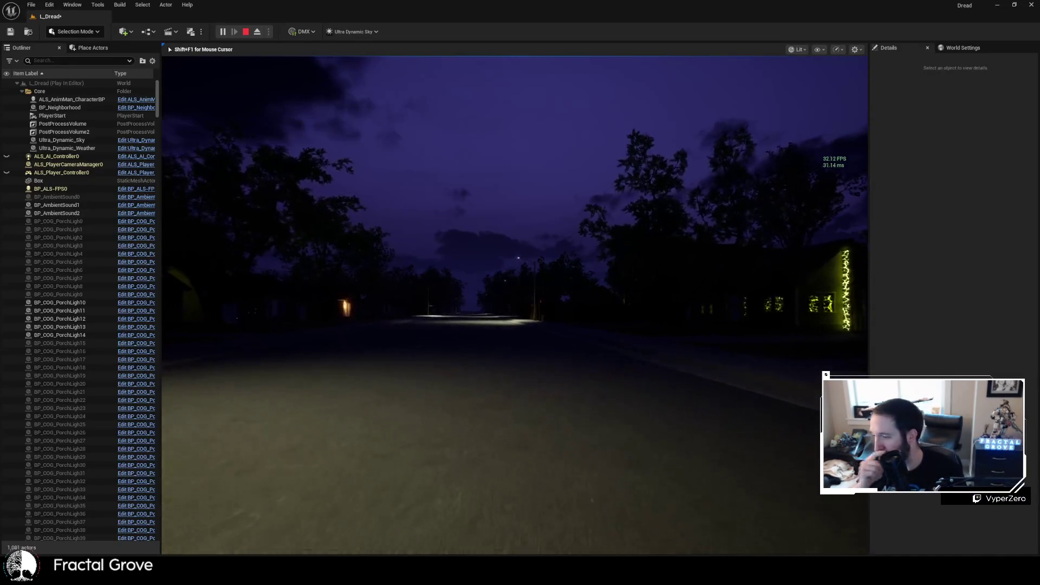
pyautogui.press('w')
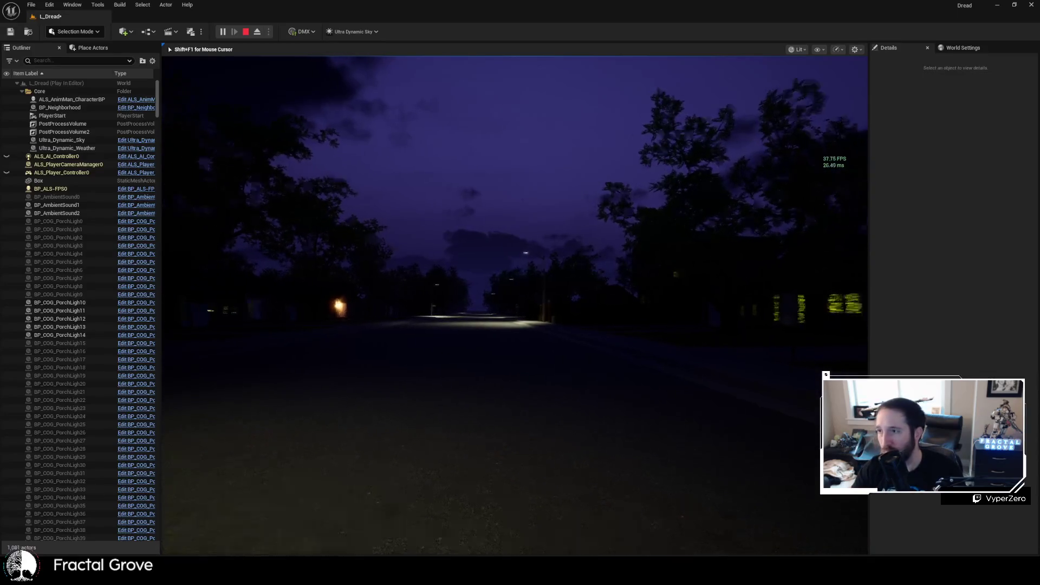
pyautogui.press('w')
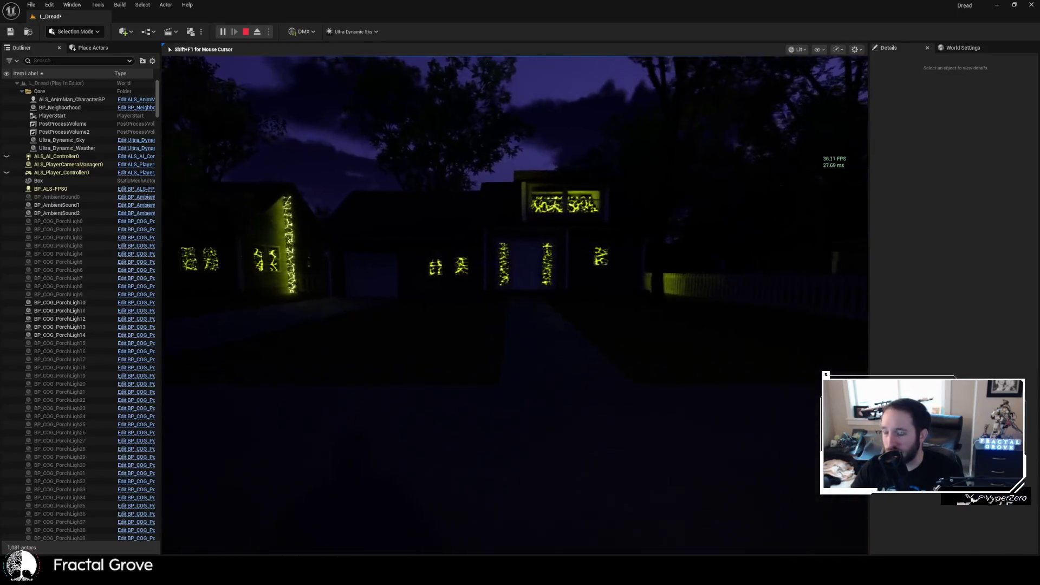
pyautogui.press('w')
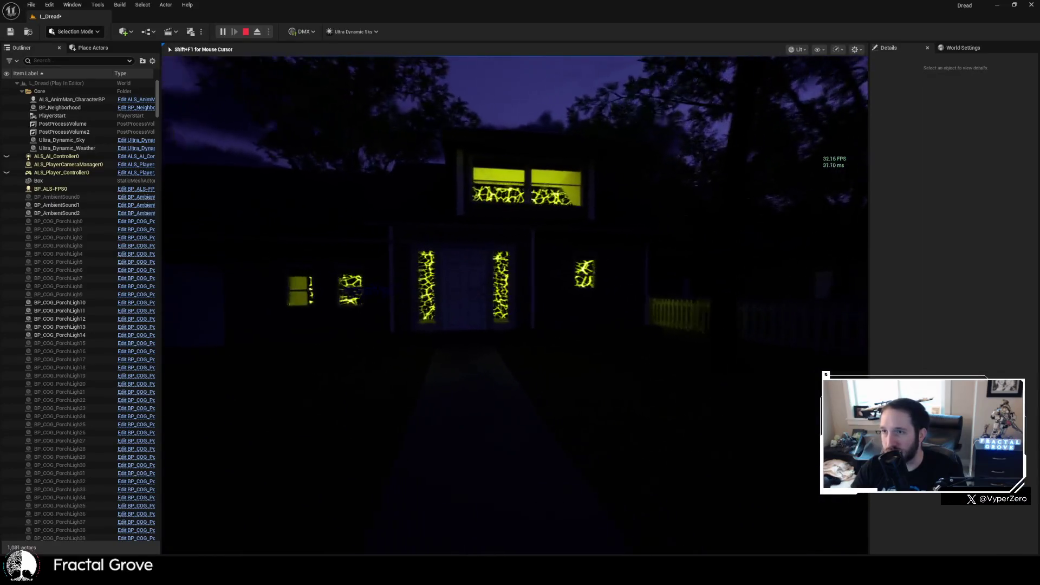
pyautogui.press('w')
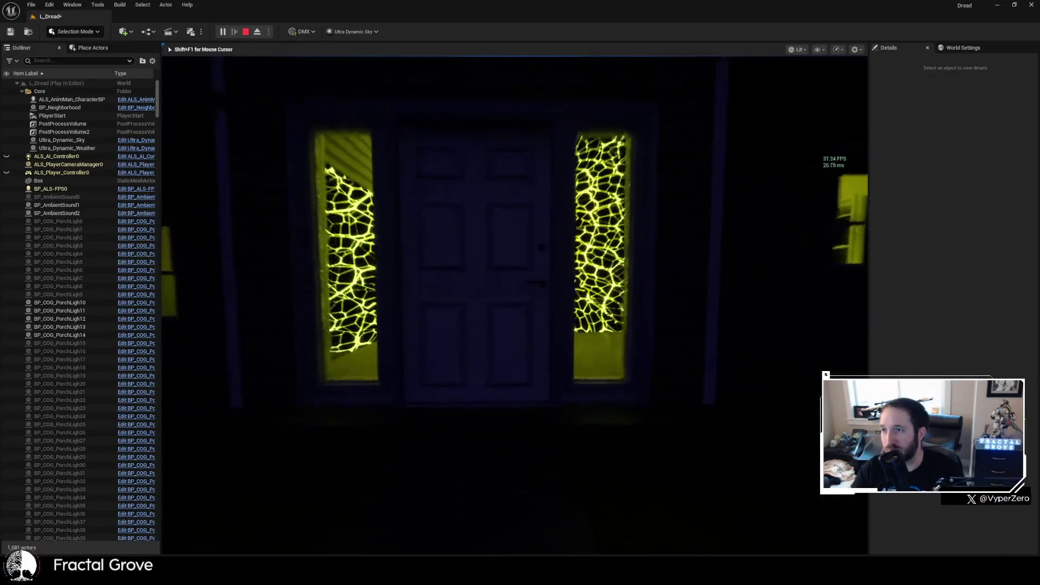
pyautogui.press('w')
pyautogui.press('w')
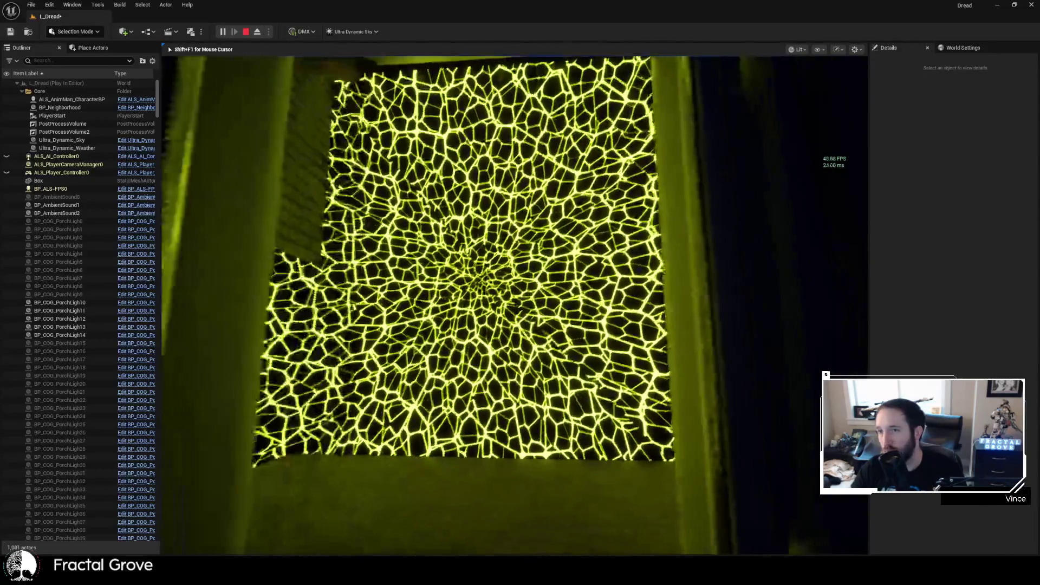
pyautogui.press('w')
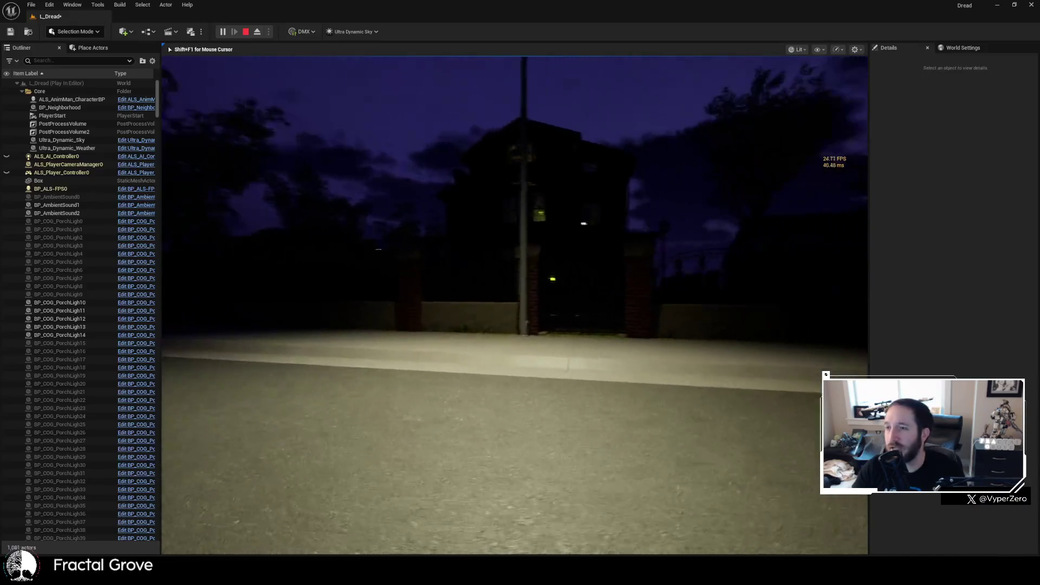
# - Walk down the street past the dark houses into the intersection by the street lamp
pyautogui.press('w')
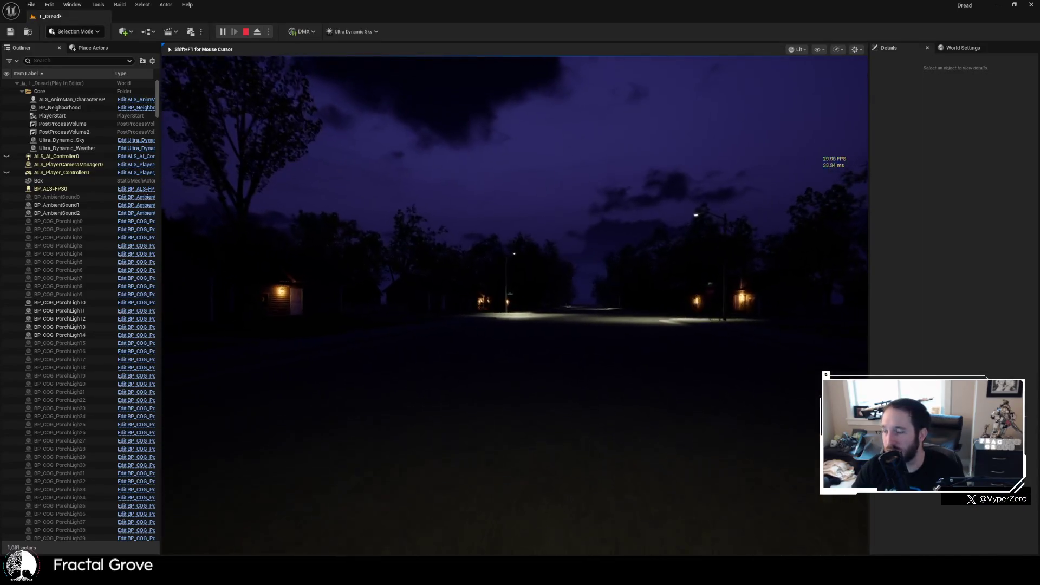
pyautogui.press('w')
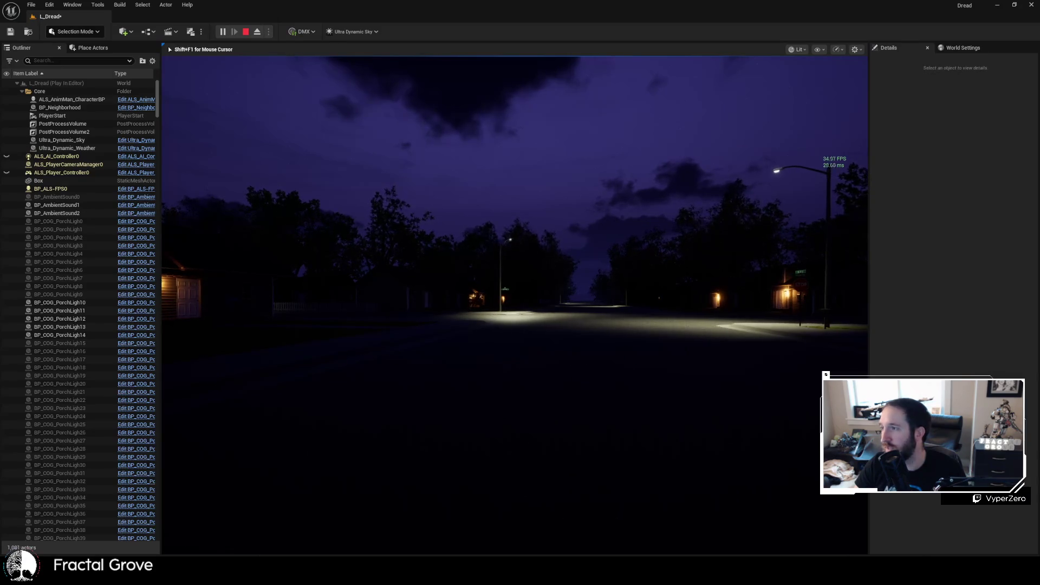
pyautogui.press('w')
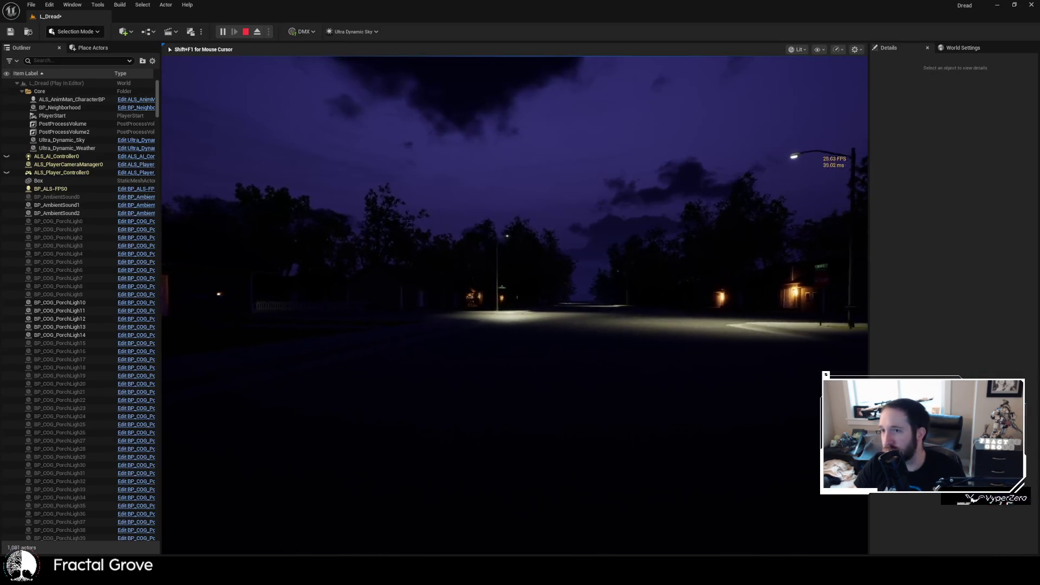
pyautogui.press('w')
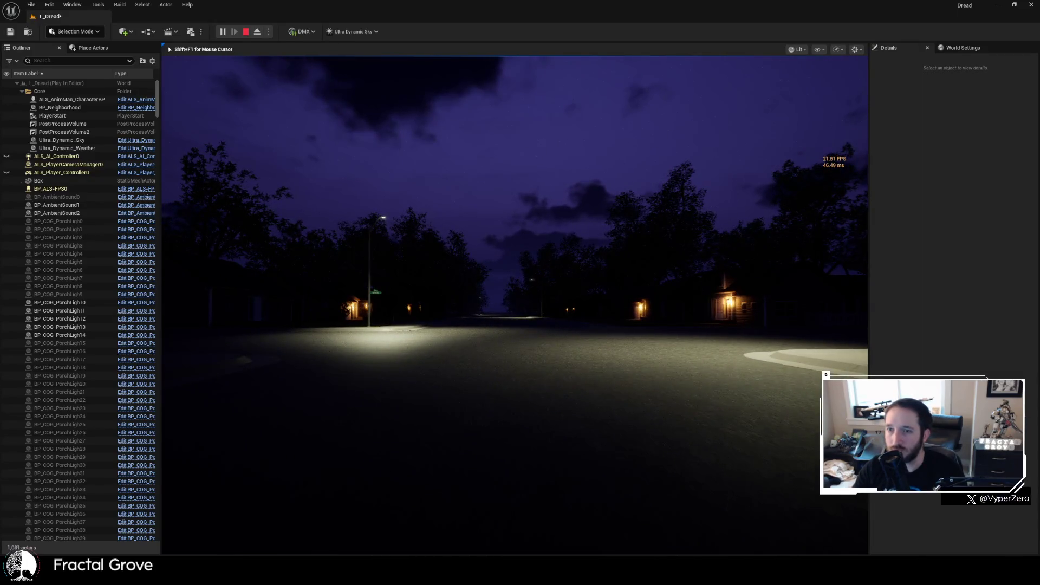
pyautogui.press('w')
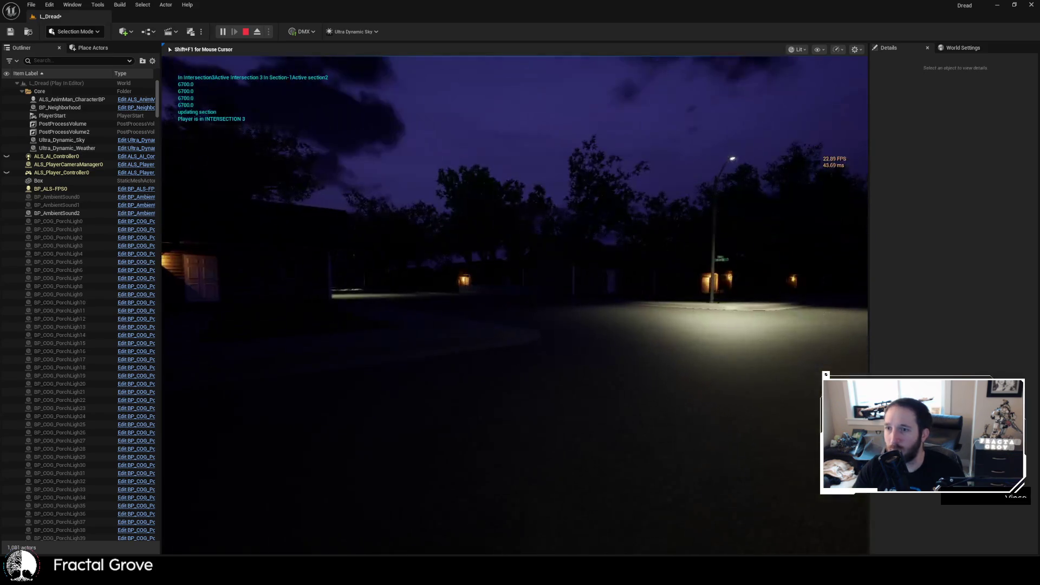
pyautogui.press('w')
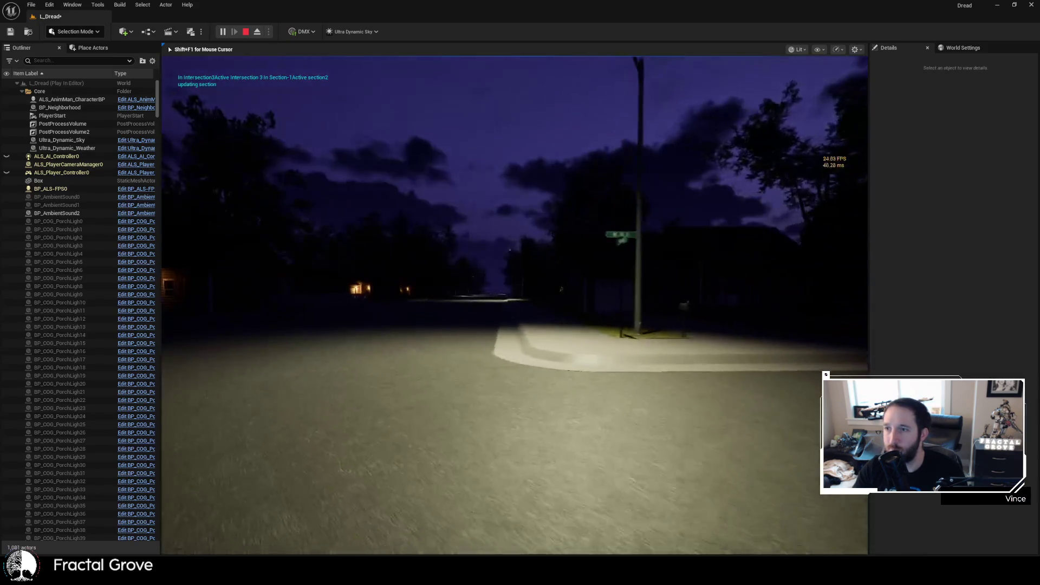
# - Turn onto the next street and follow it past porch-lit houses to the lamp-lit intersection
pyautogui.press('w')
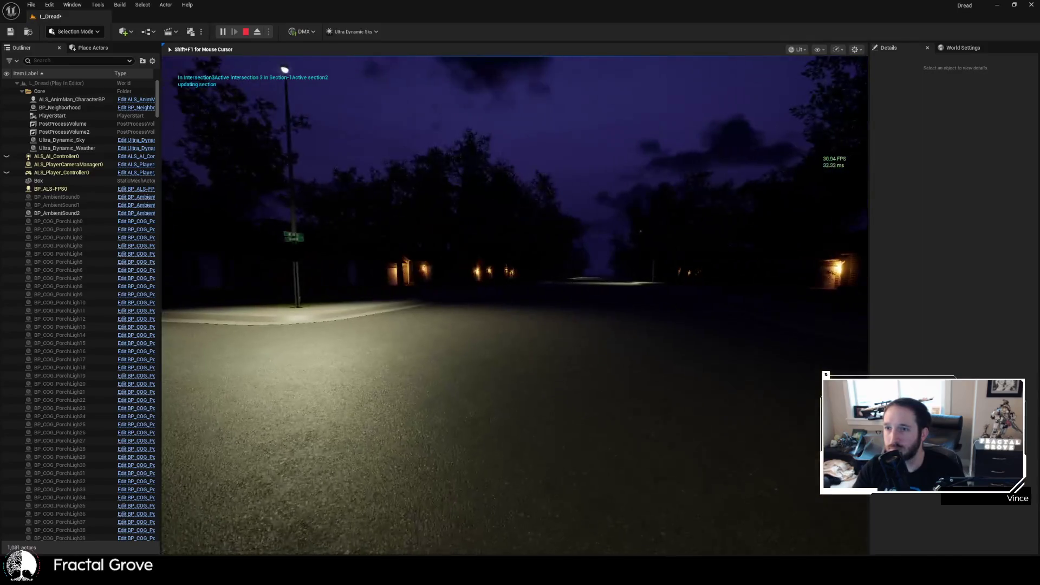
pyautogui.press('w')
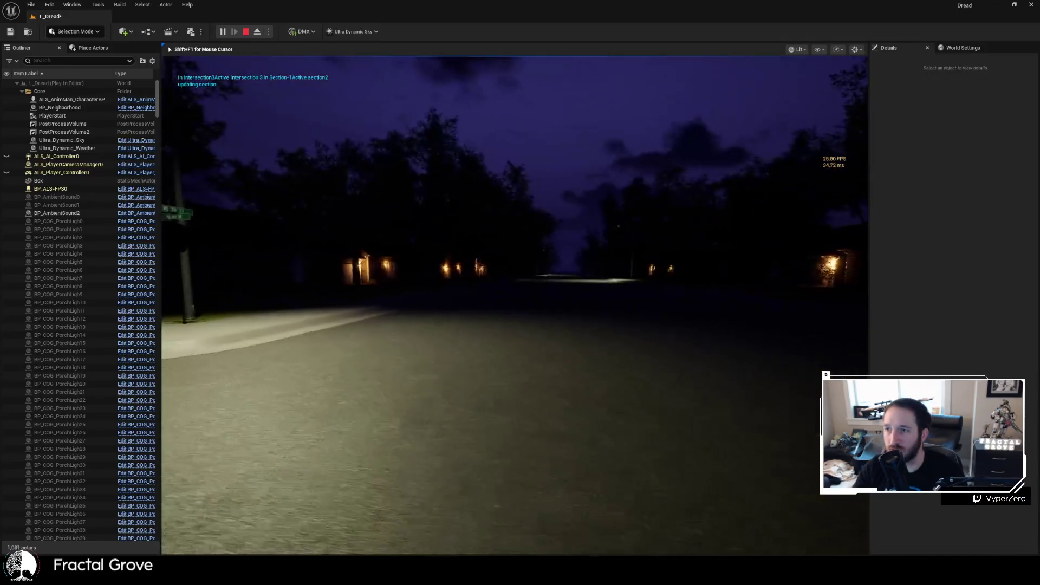
pyautogui.press('w')
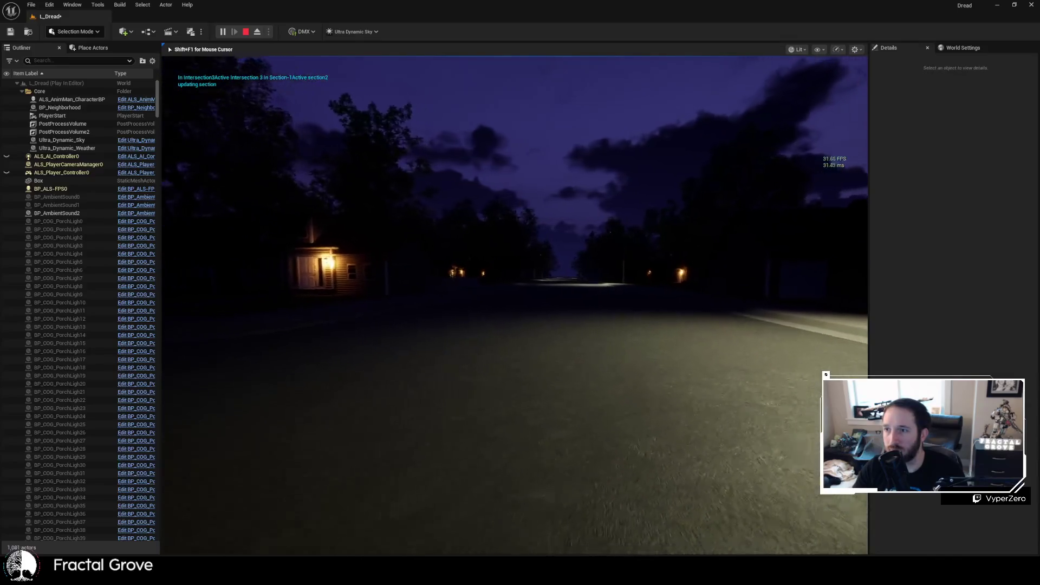
pyautogui.press('w')
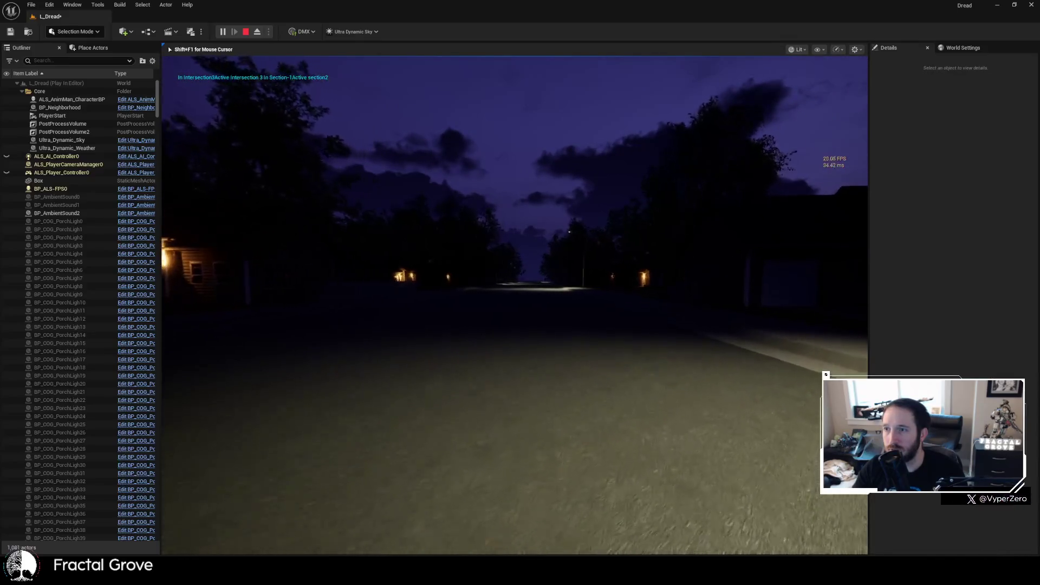
pyautogui.press('w')
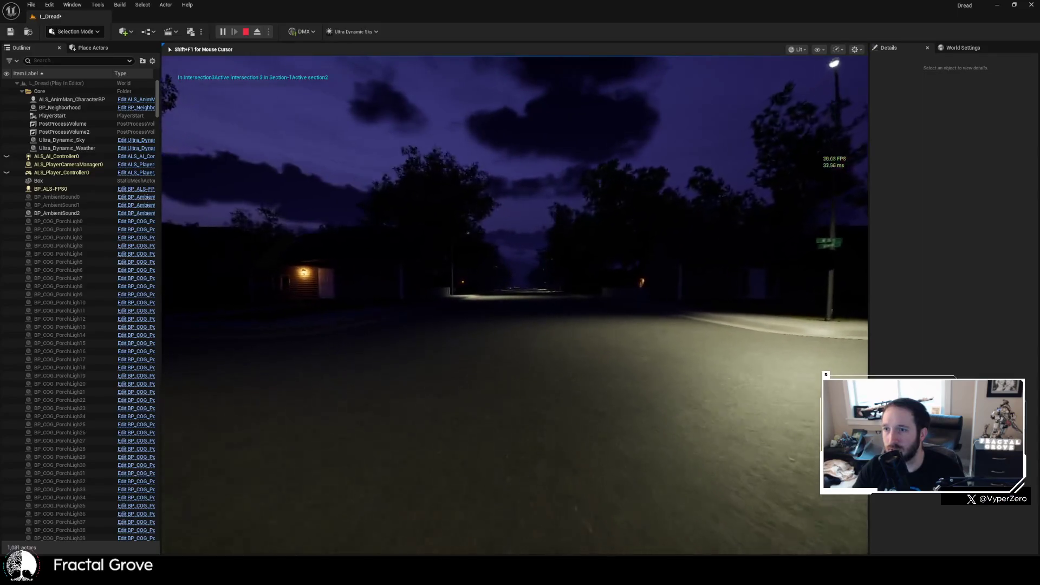
pyautogui.press('w')
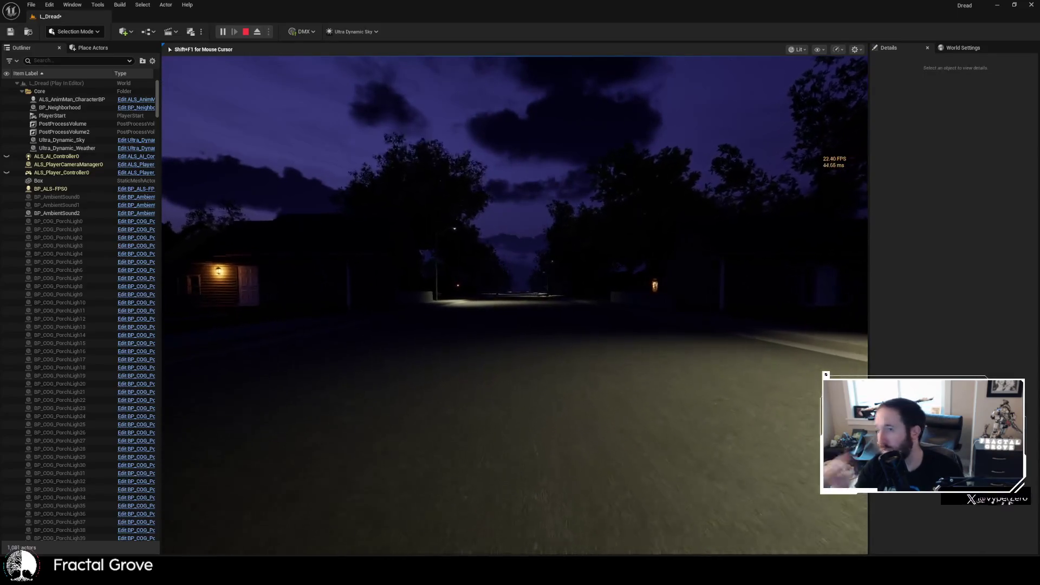
pyautogui.press('w')
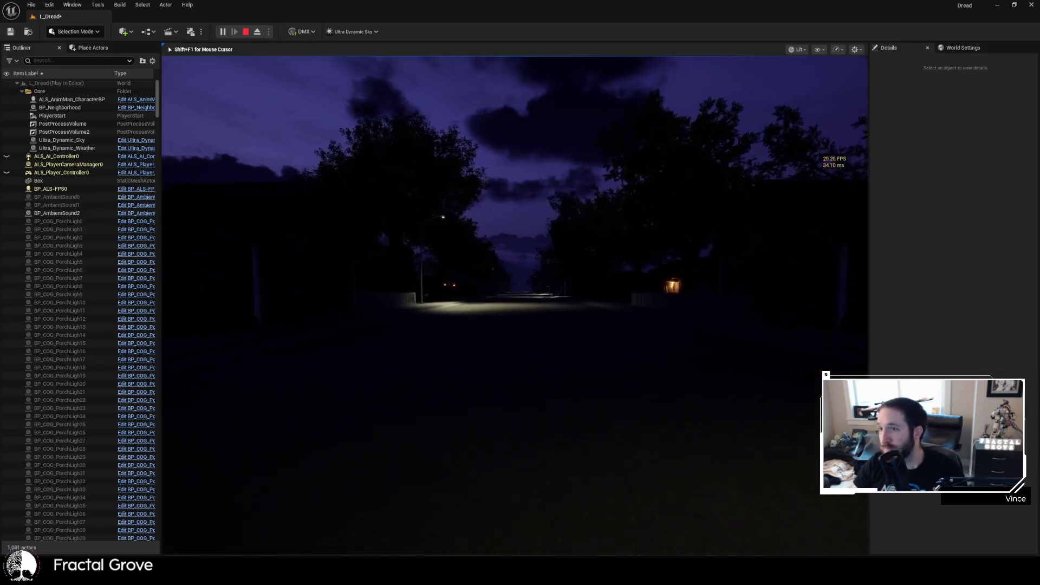
pyautogui.press('w')
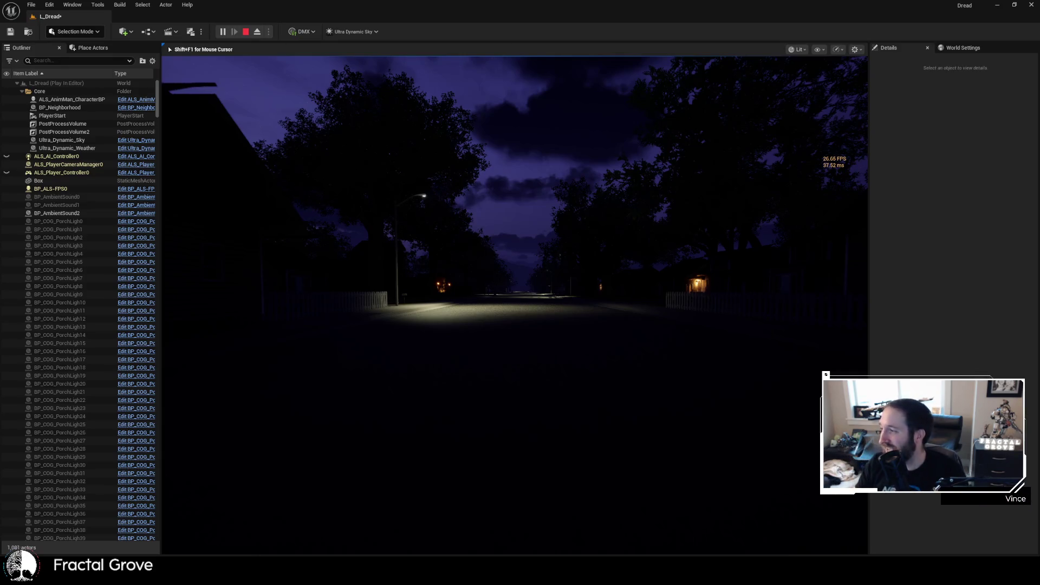
pyautogui.press('w')
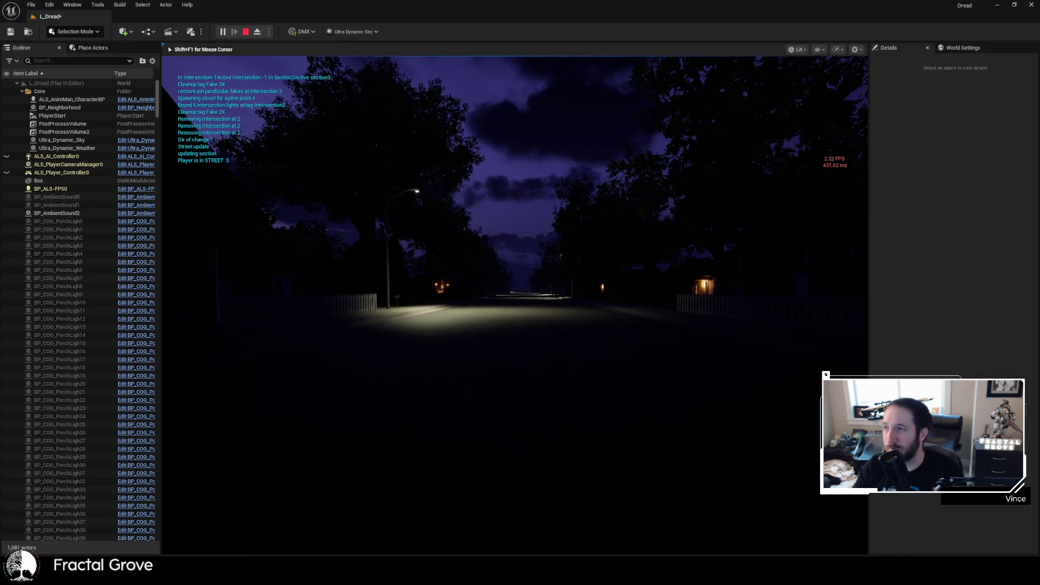
# - Walk past the fences and streetlight down the dark street toward the distant porch lights
pyautogui.press('w')
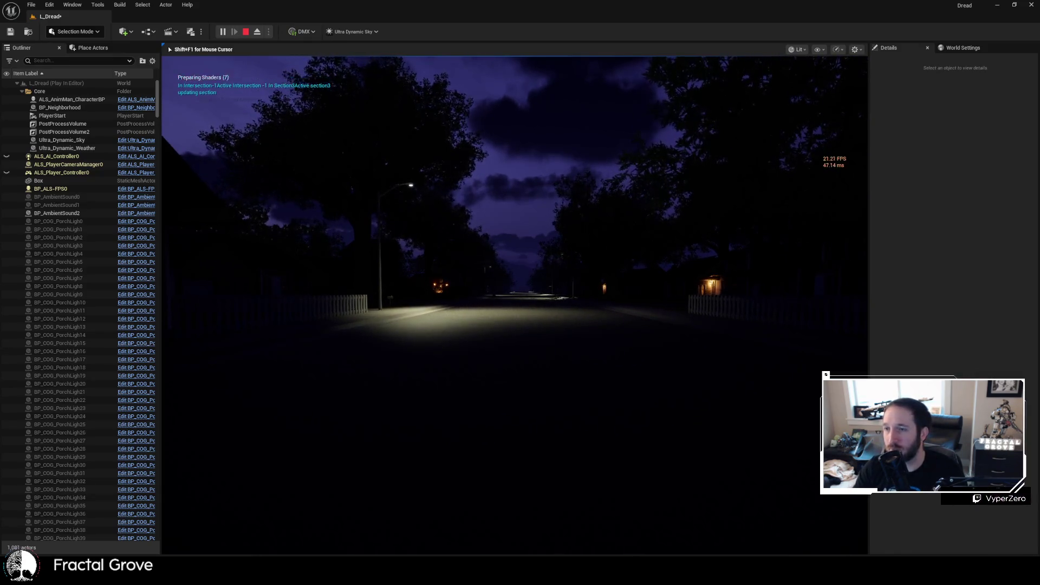
pyautogui.press('w')
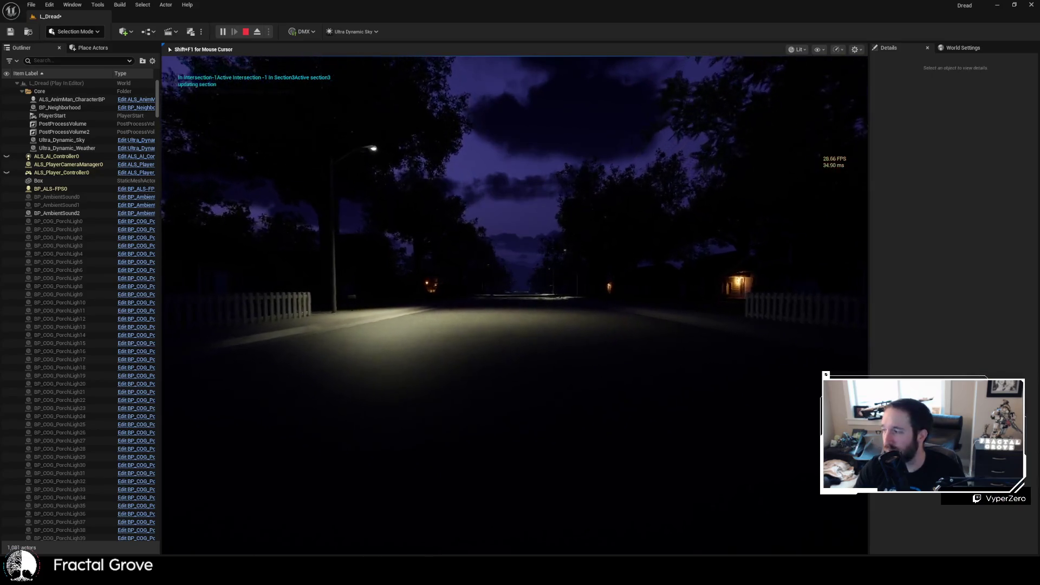
pyautogui.press('w')
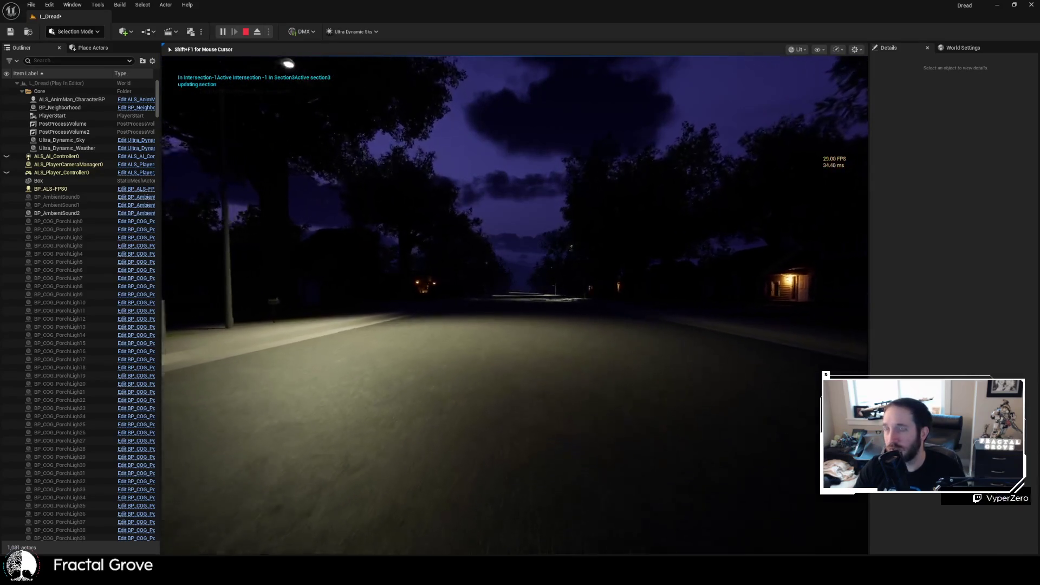
pyautogui.press('w')
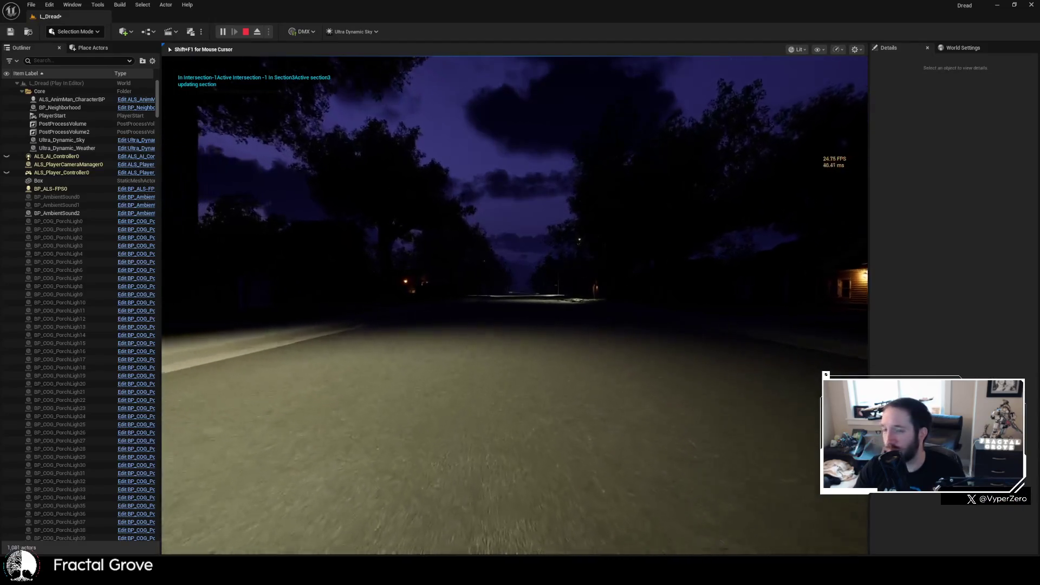
pyautogui.press('w')
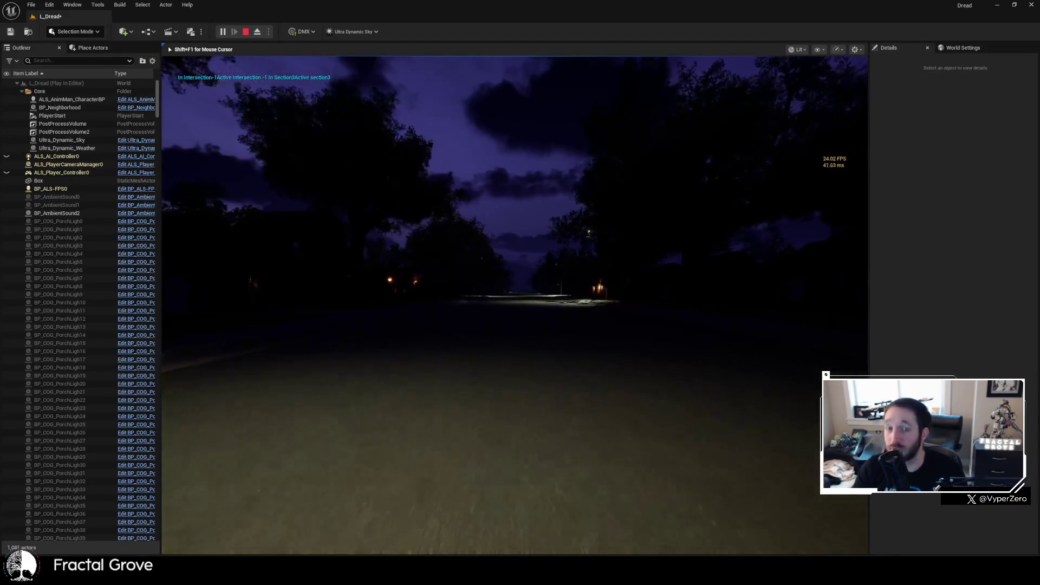
pyautogui.press('w')
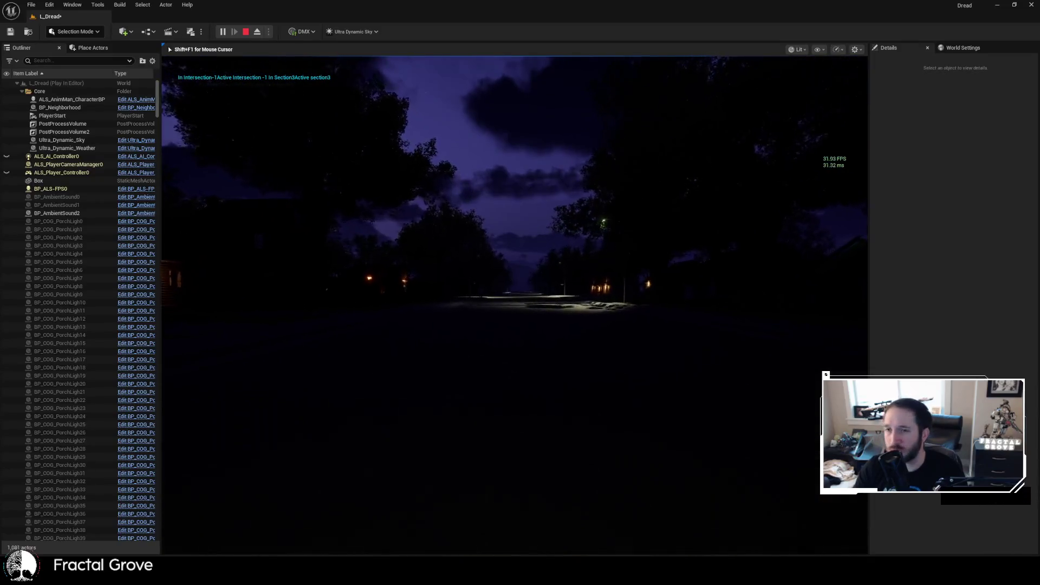
pyautogui.press('w')
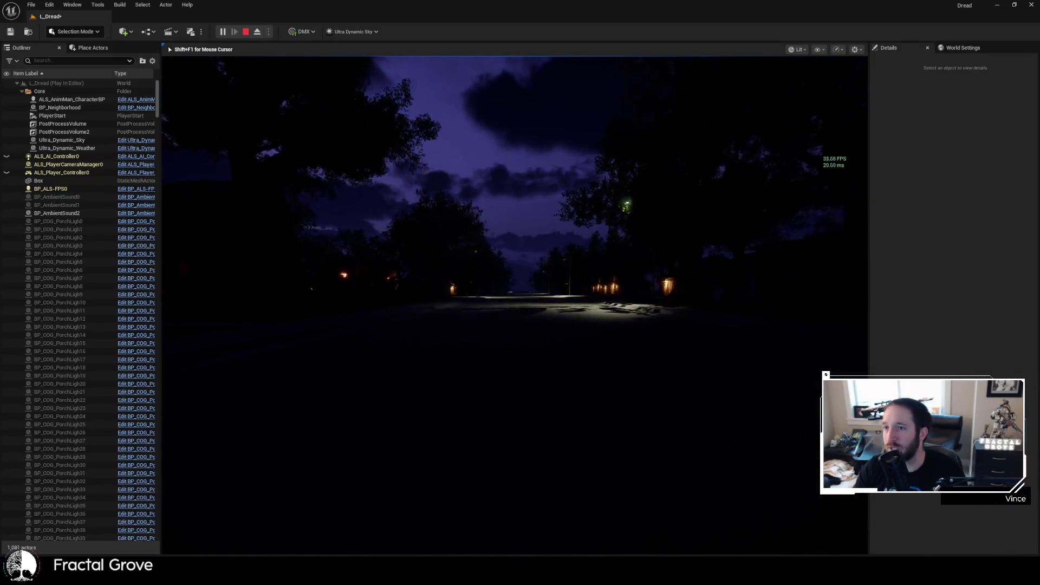
pyautogui.press('w')
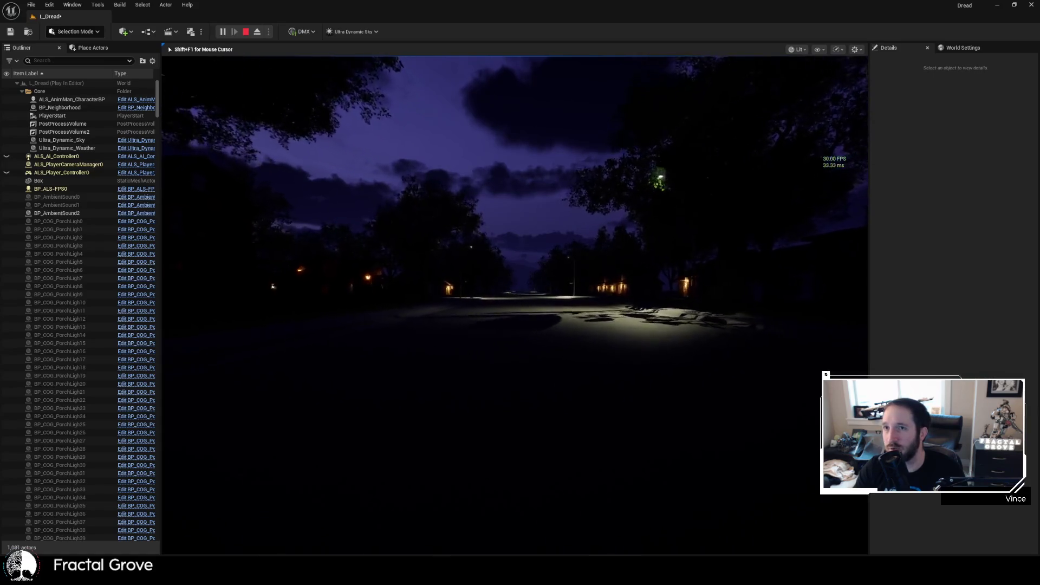
# - Approach the dark house and continue along the street past the lit house
pyautogui.press('w')
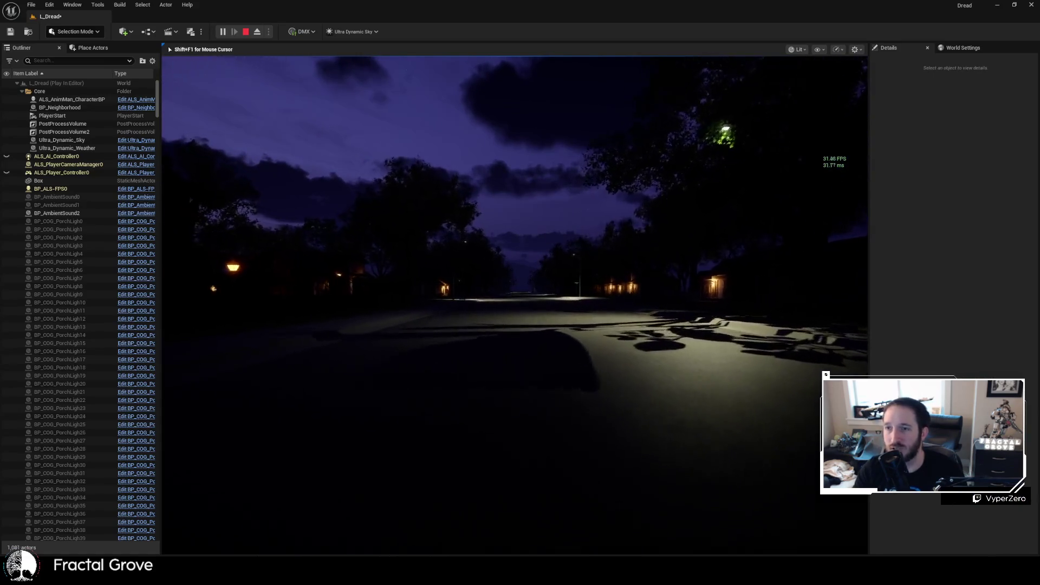
pyautogui.press('w')
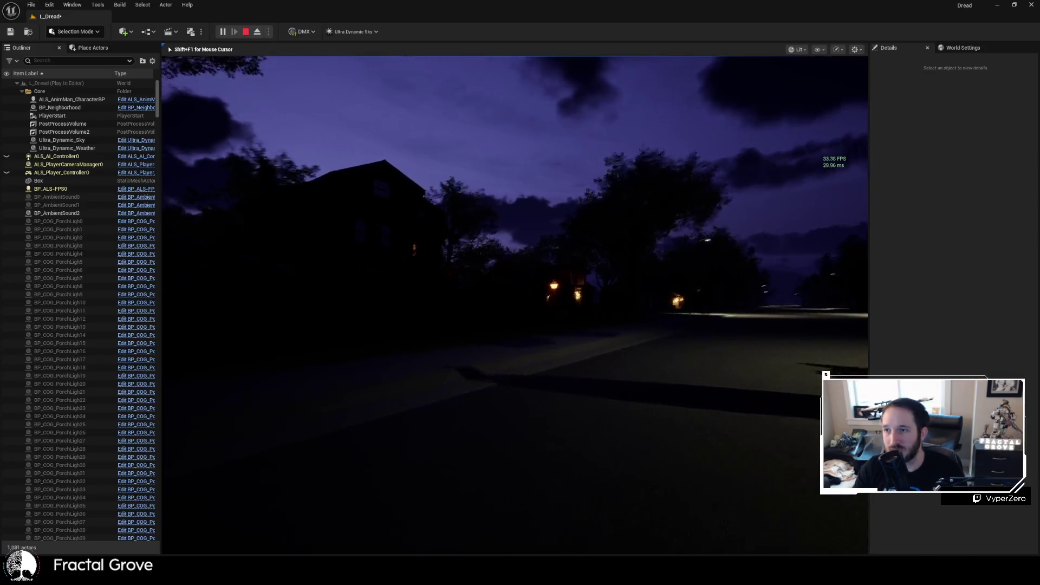
pyautogui.press('w')
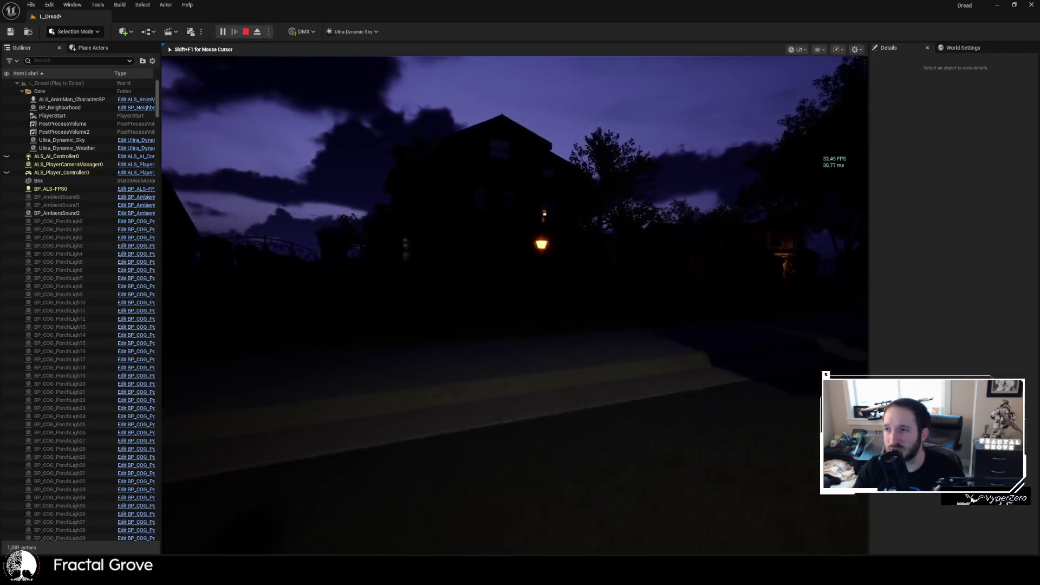
pyautogui.press('w')
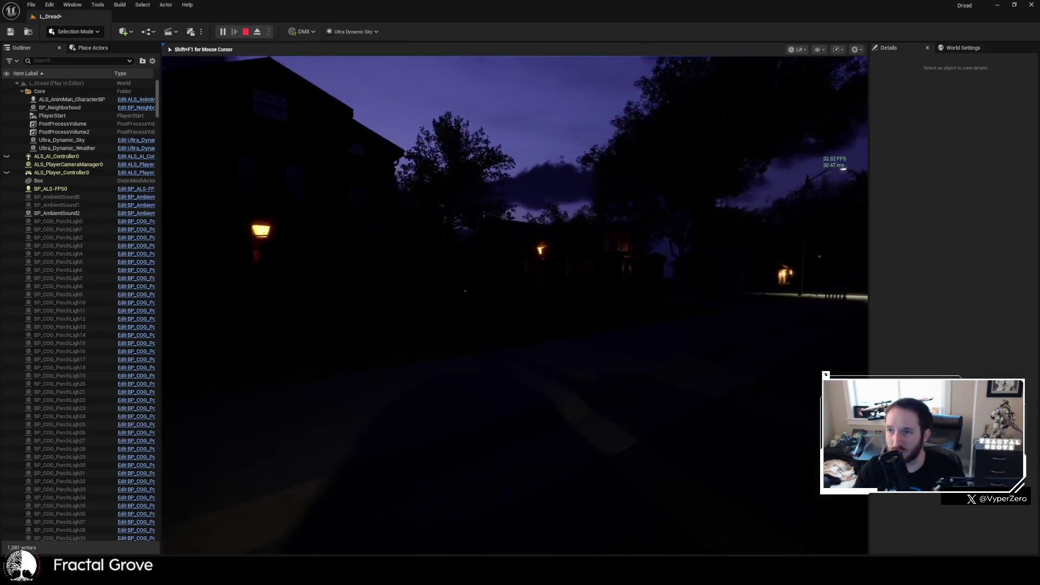
pyautogui.press('w')
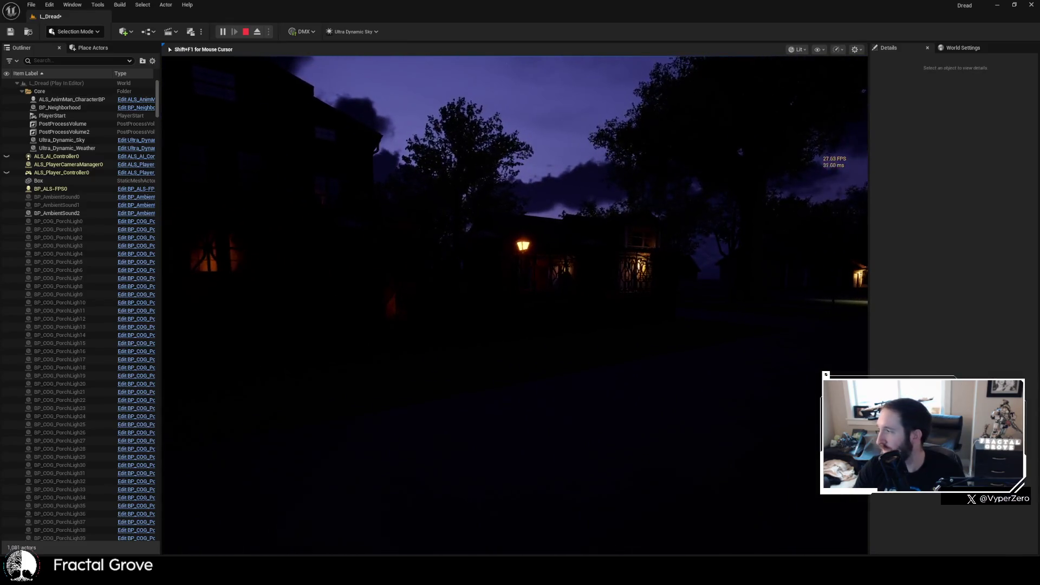
pyautogui.press('w')
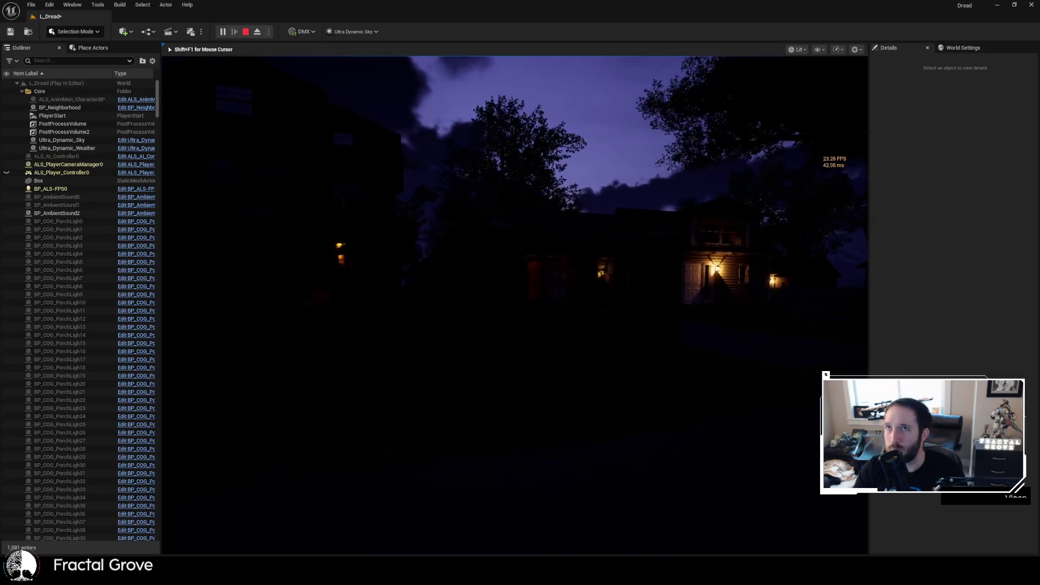
pyautogui.press('w')
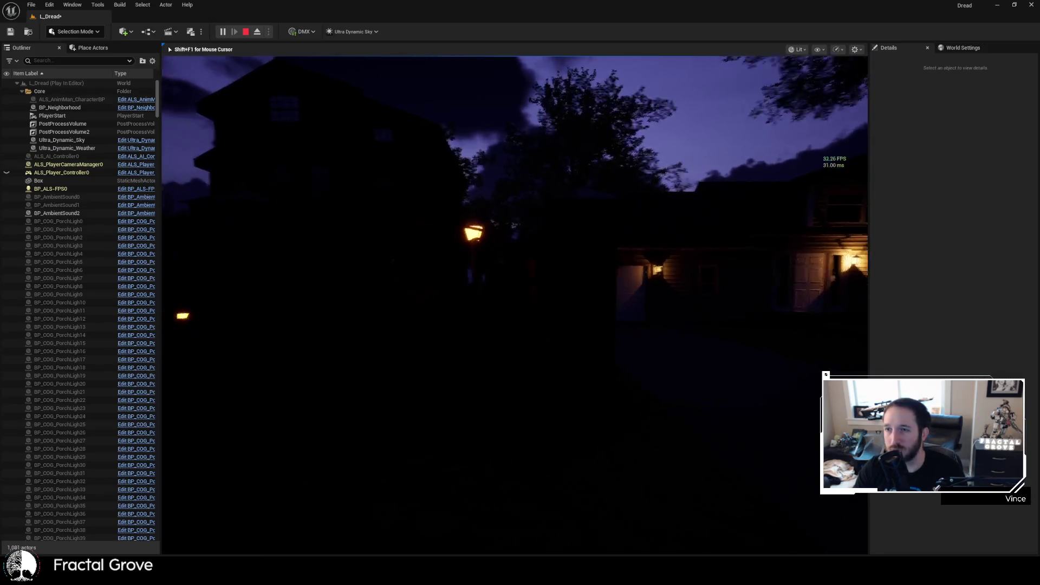
# - Enter the lit intersection and look around at the street lamp and surrounding houses
pyautogui.press('w')
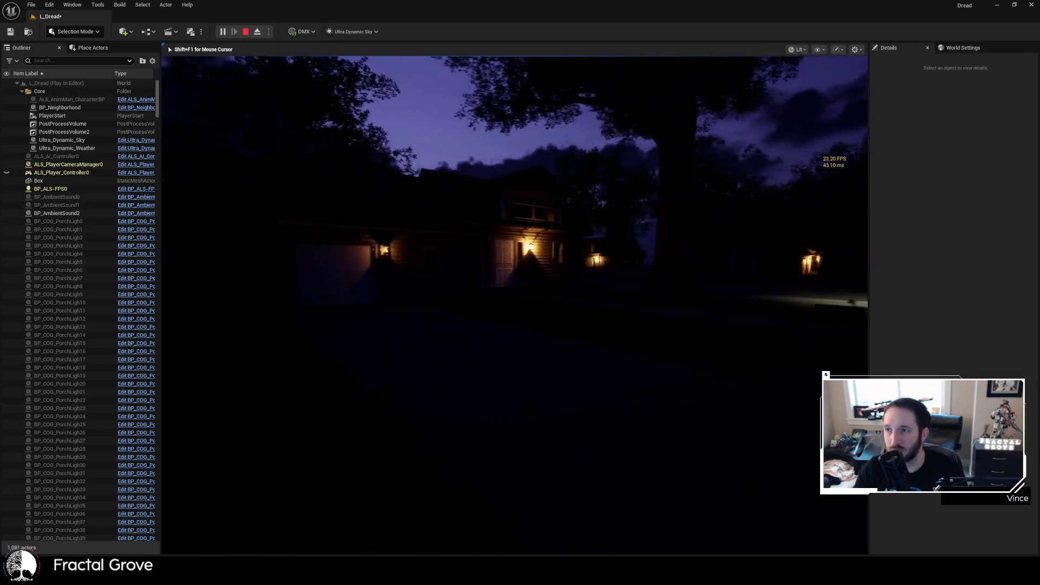
pyautogui.press('w')
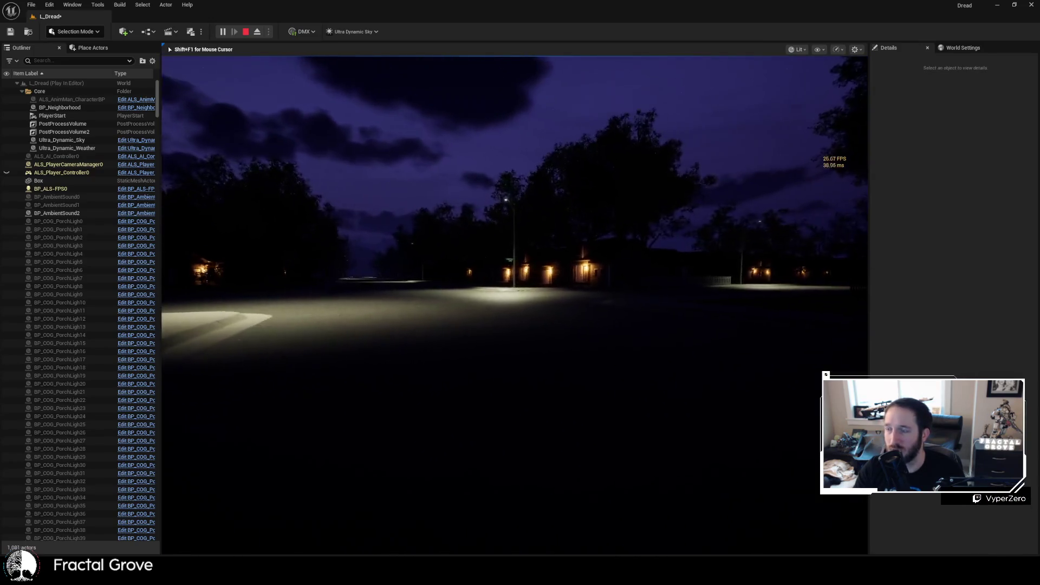
pyautogui.press('w')
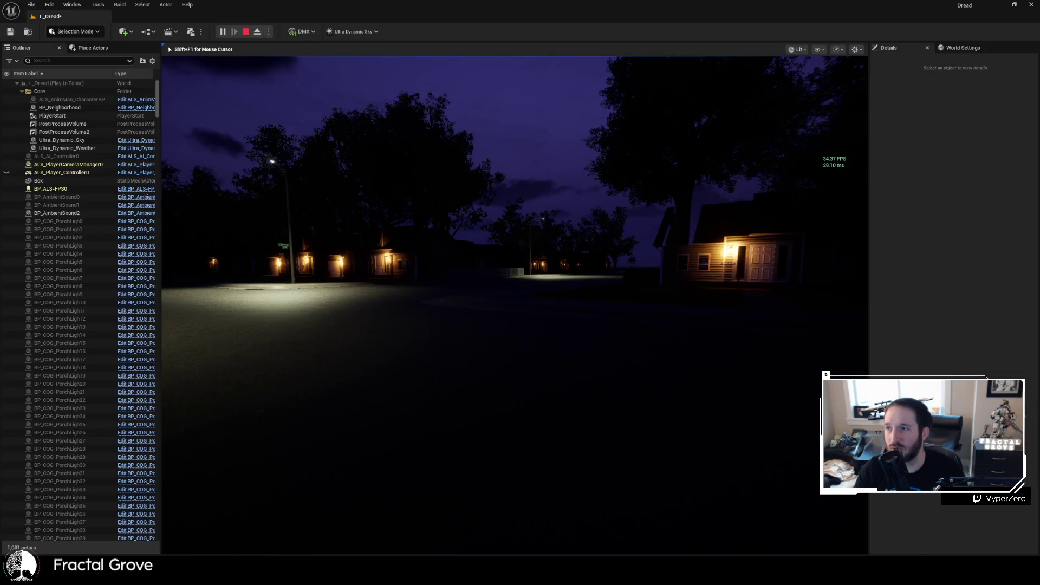
pyautogui.press('w')
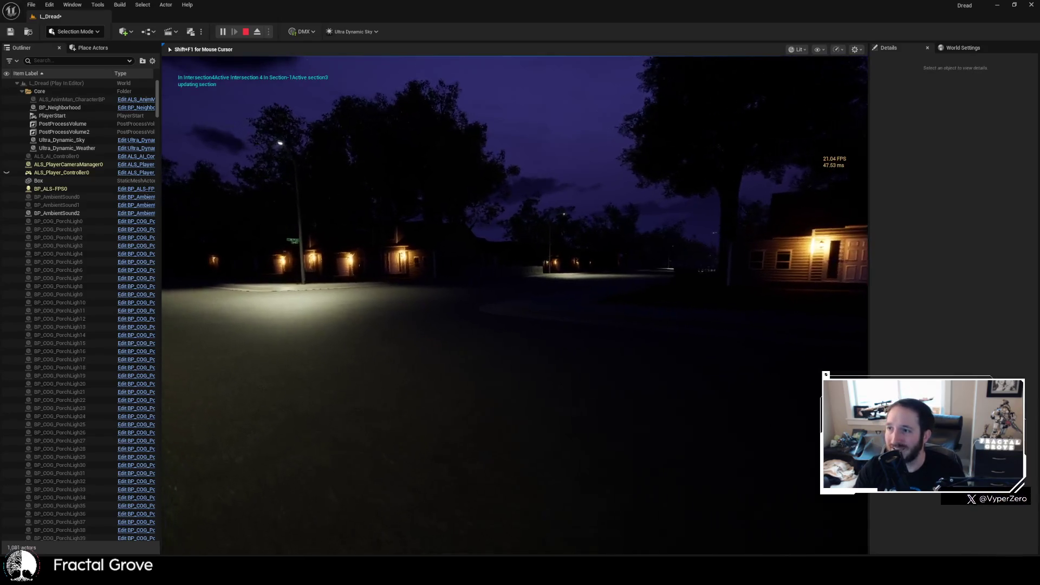
pyautogui.press('w')
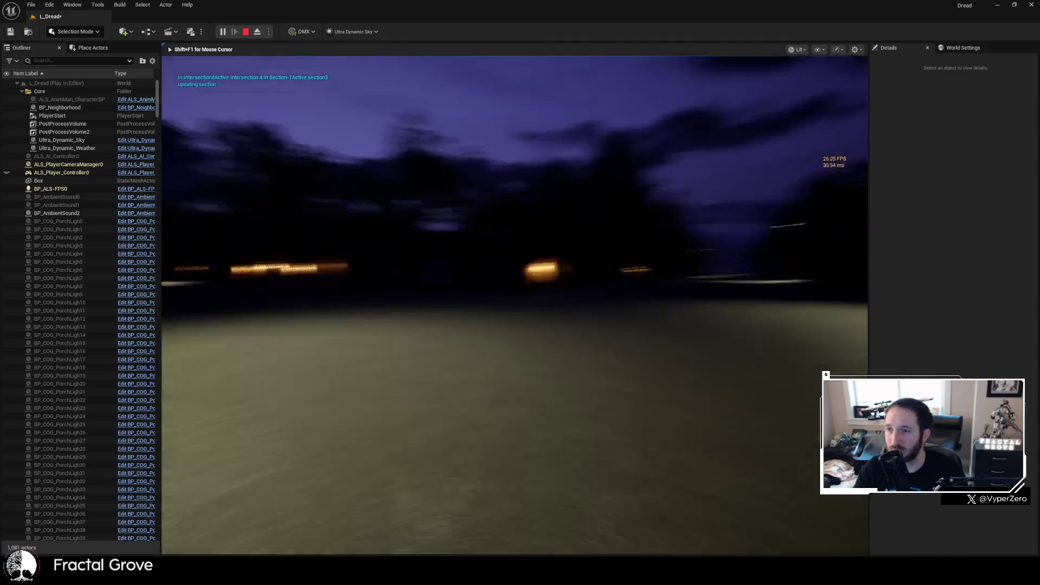
pyautogui.press('w')
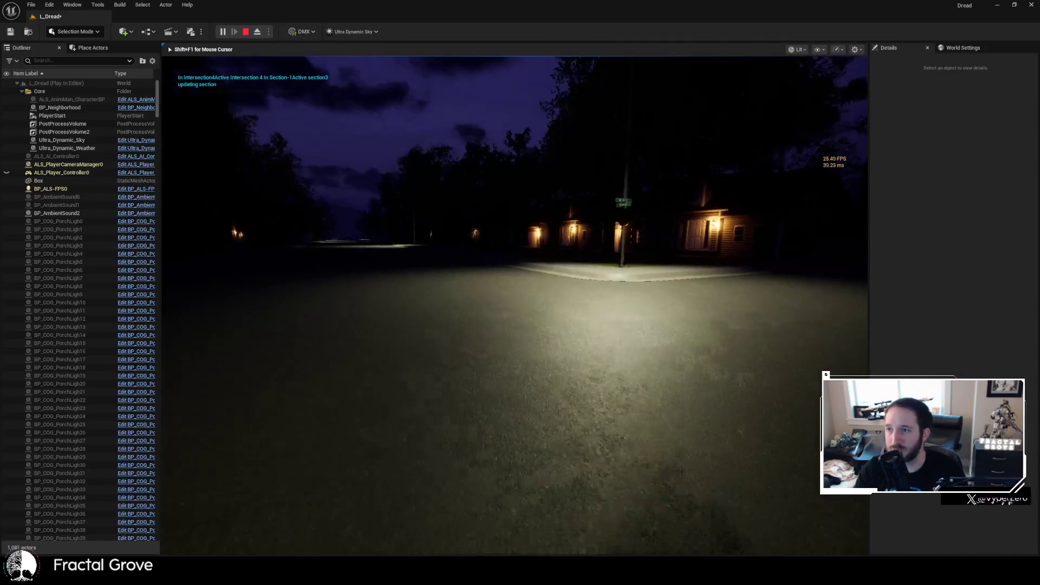
pyautogui.press('w')
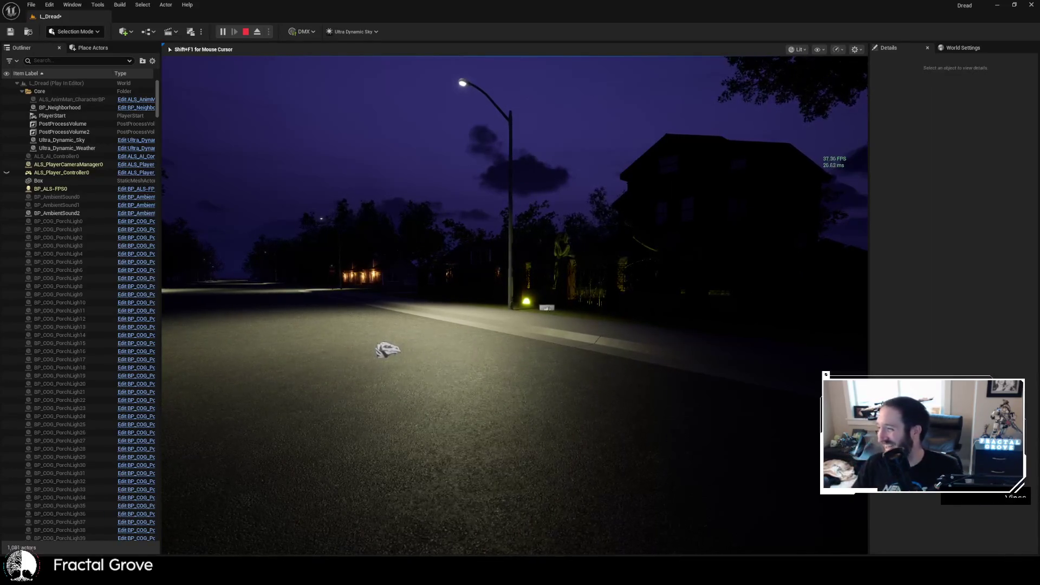
# - Walk along the sidewalk to the lamp and onto the grass toward the statue and glowing orb
pyautogui.press('w')
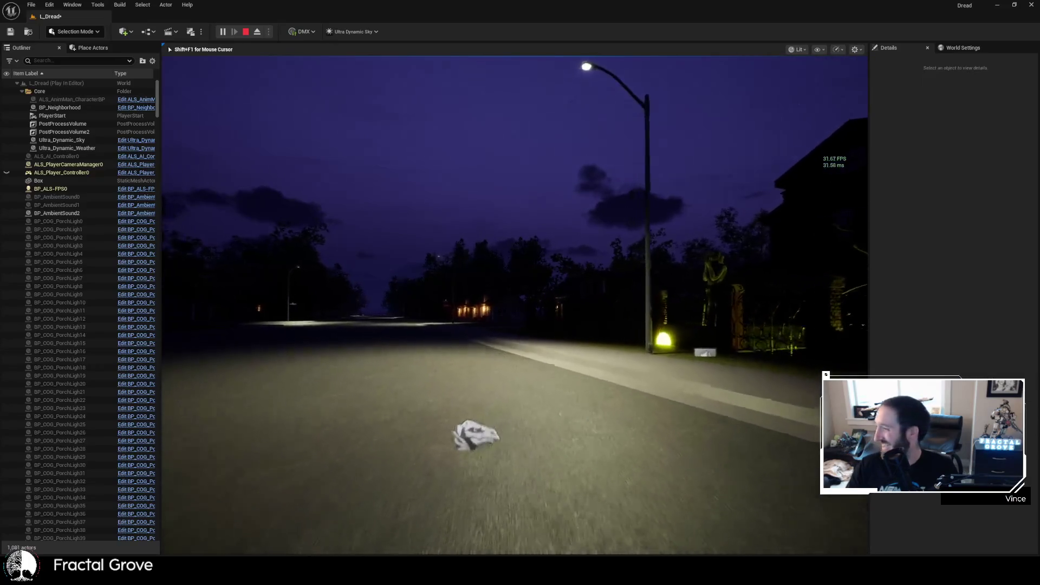
pyautogui.press('w')
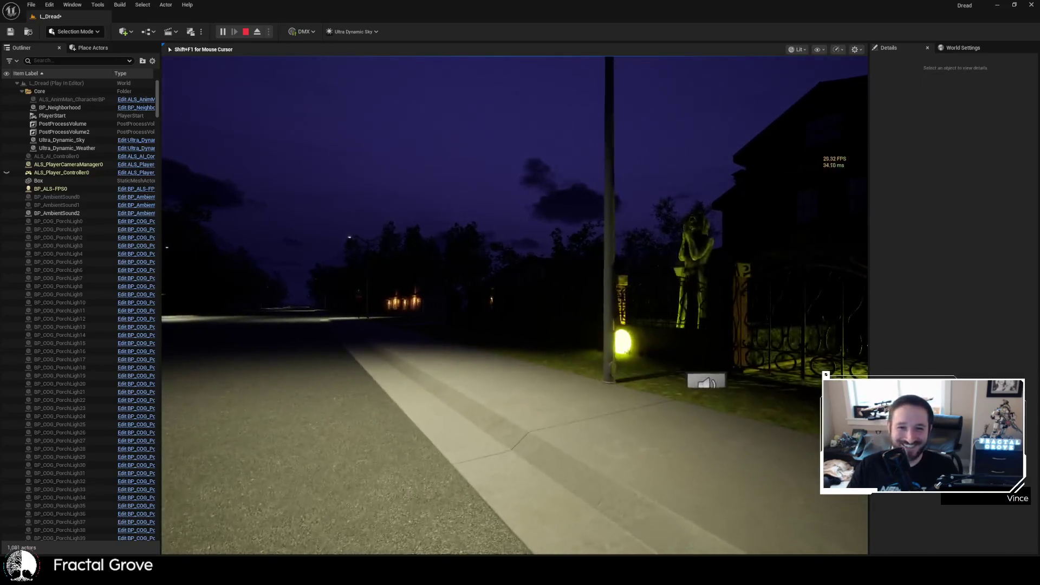
pyautogui.press('w')
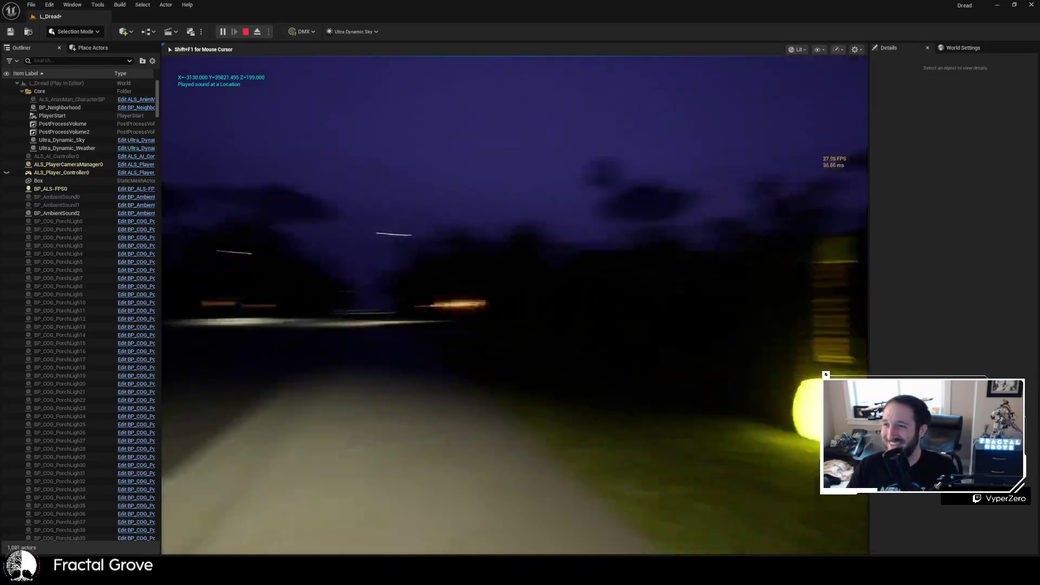
pyautogui.press('w')
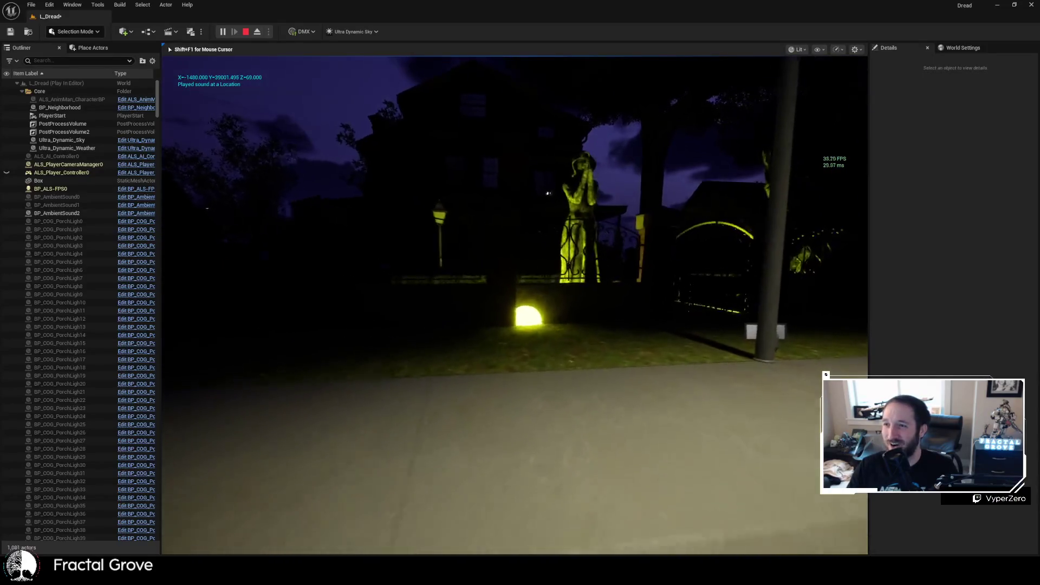
pyautogui.press('w')
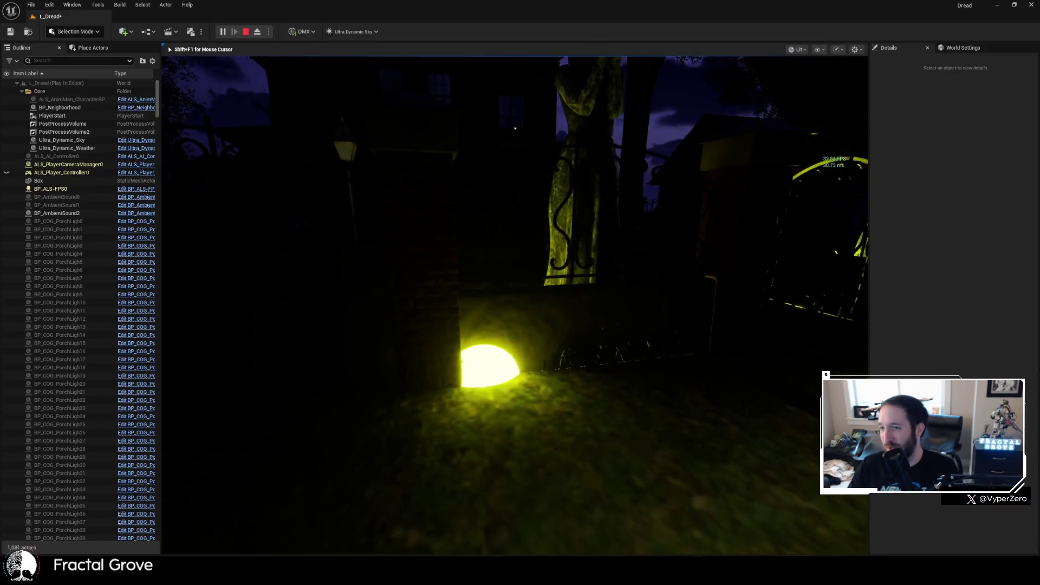
pyautogui.press('w')
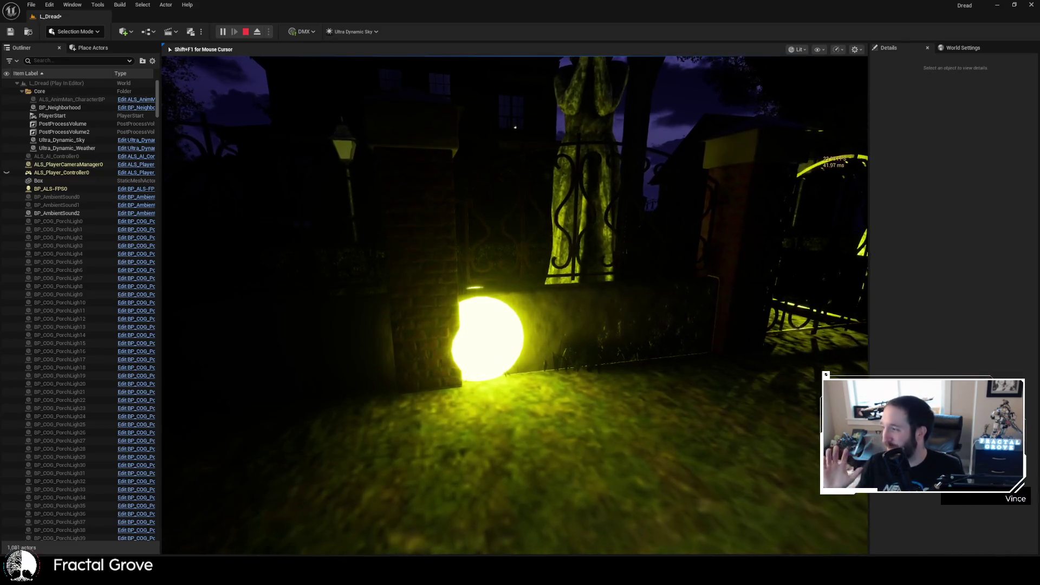
# - Look down the street, approach the lit iron gate, back up beside the lamp post, and Alt+Tab out
pyautogui.press('w')
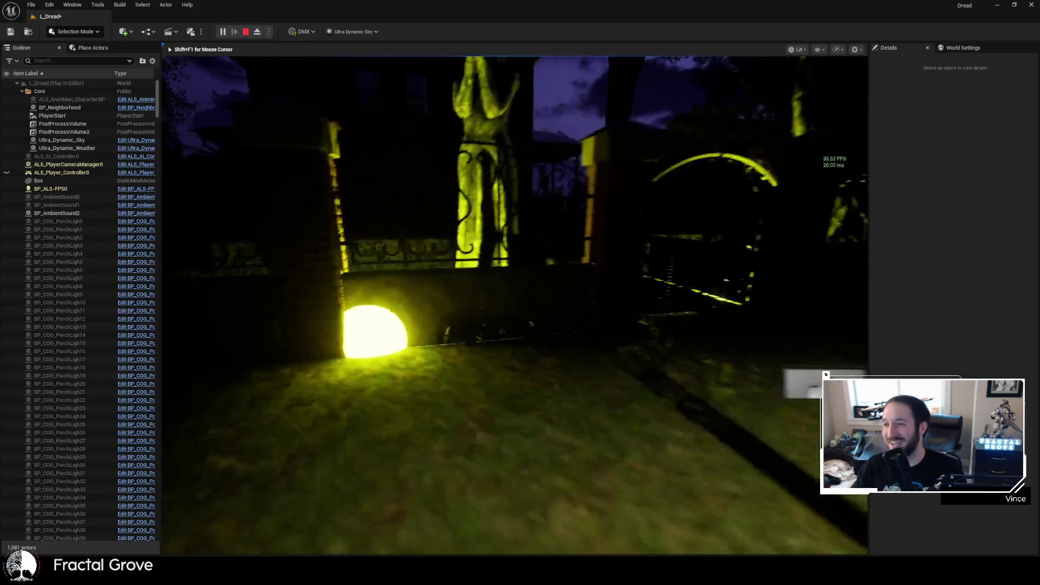
pyautogui.press('w')
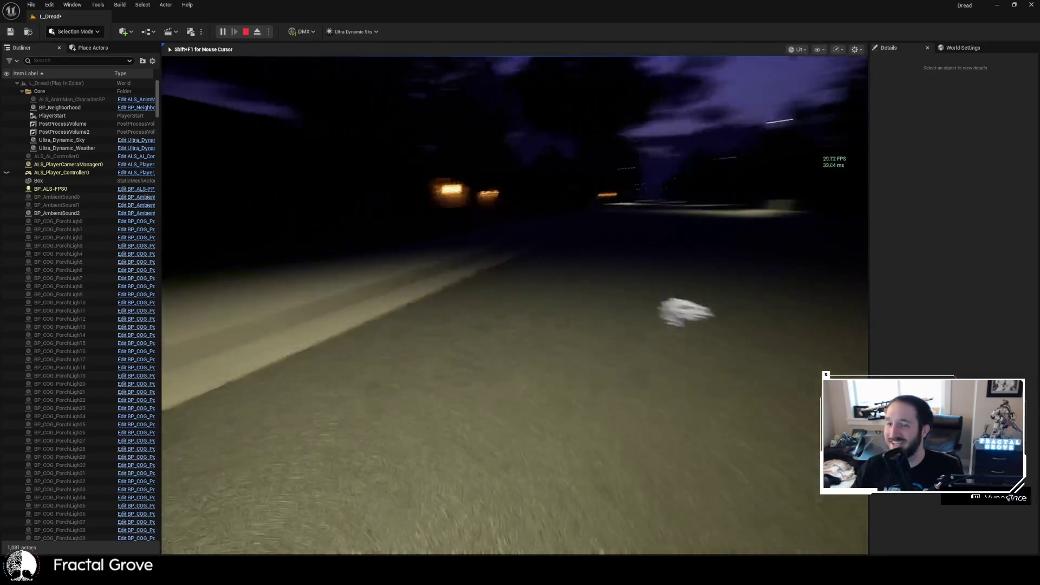
pyautogui.press('w')
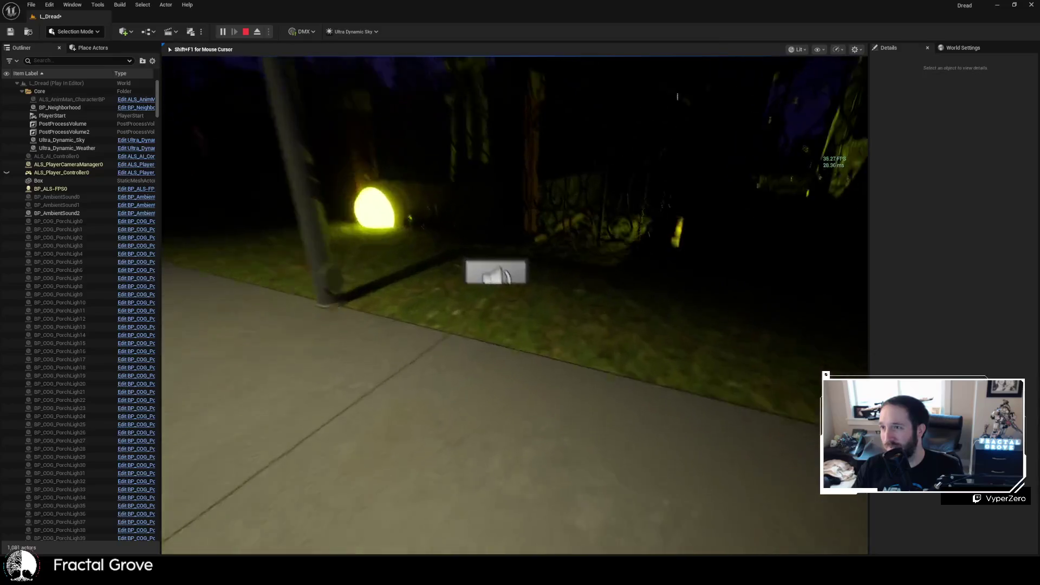
pyautogui.press('s')
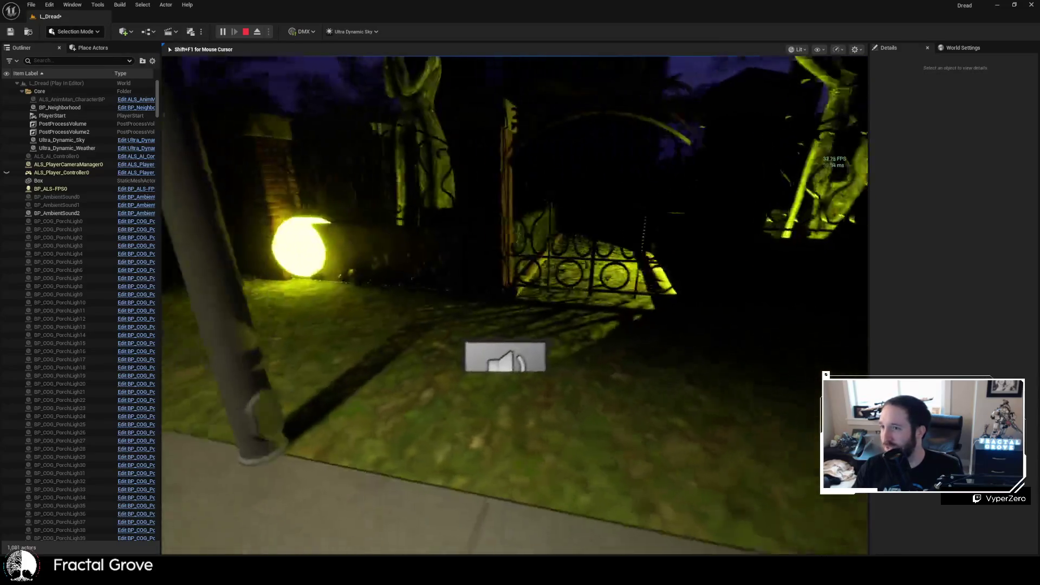
pyautogui.press('s')
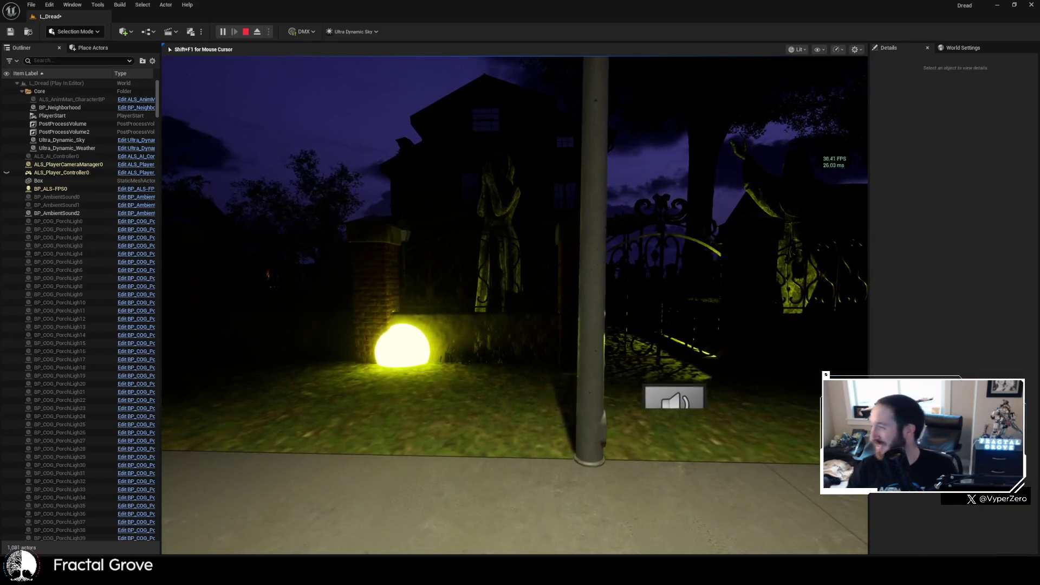
pyautogui.hotkey('alt', 'Tab')
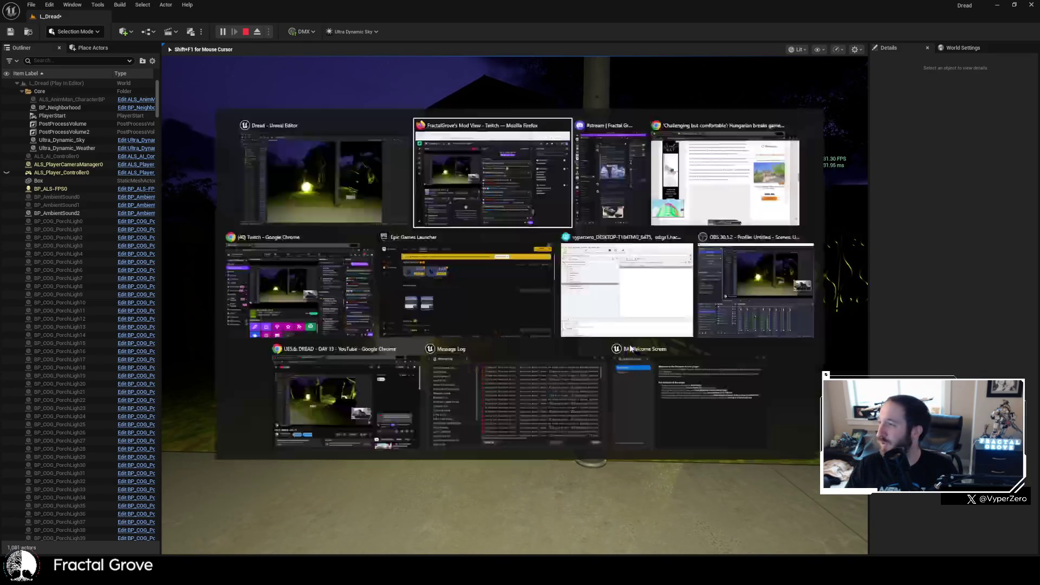
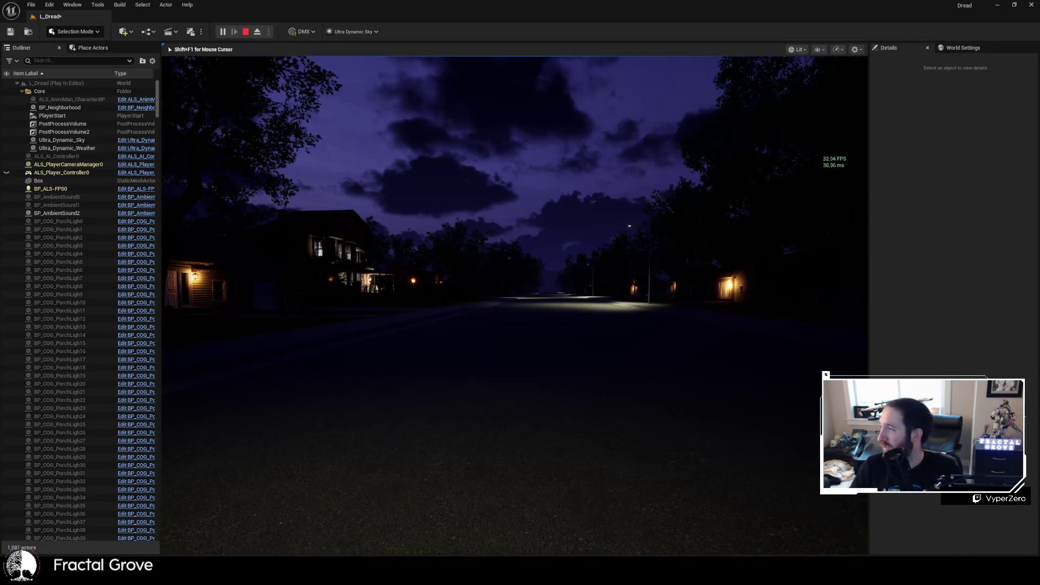
# - Return control to the running game and walk down the night street
pyautogui.hotkey('alt', 'Tab')
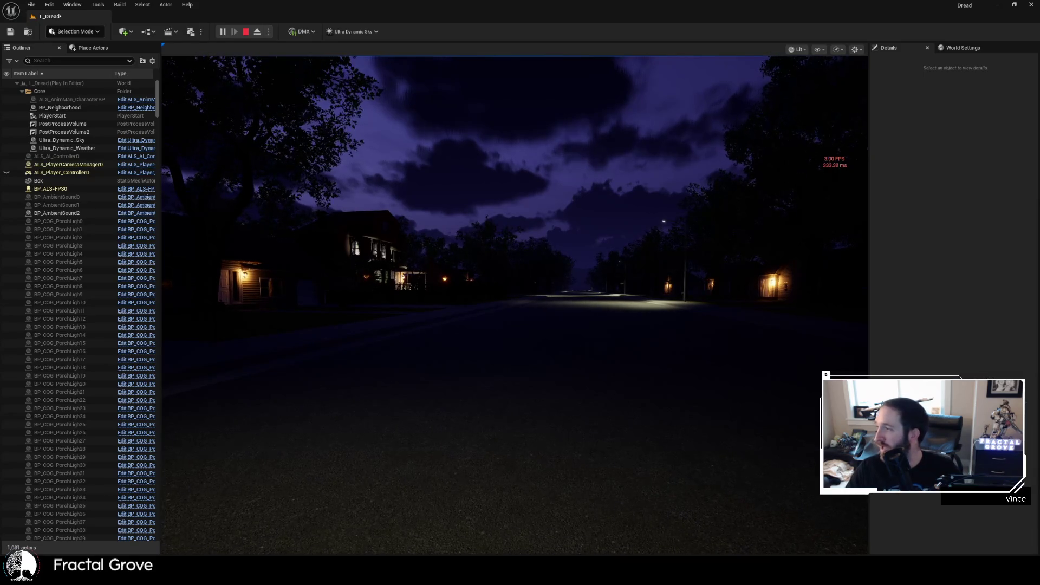
pyautogui.click(514, 303)
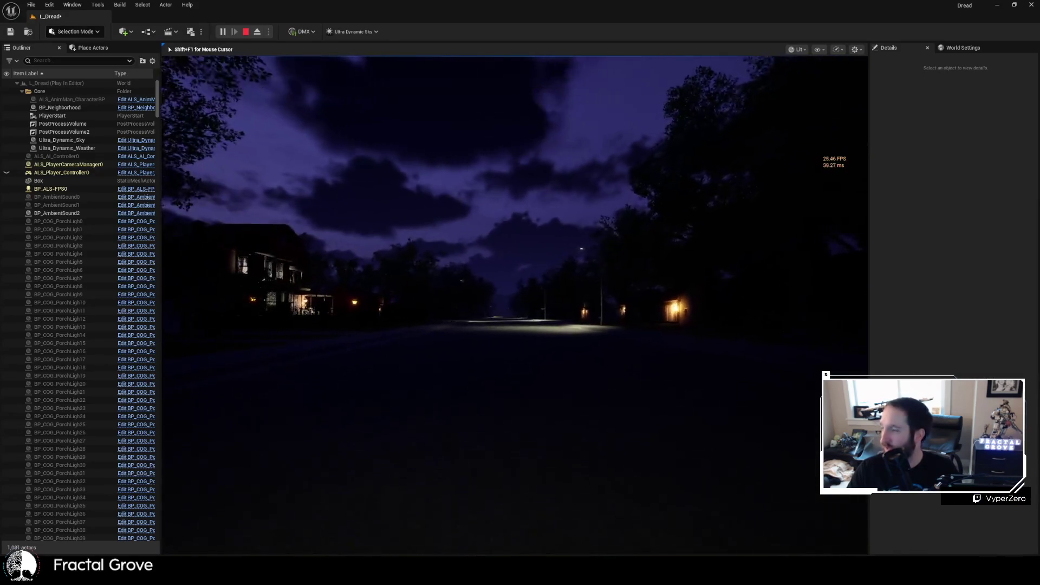
pyautogui.press('w')
pyautogui.press('w')
pyautogui.press('w')
pyautogui.press('w')
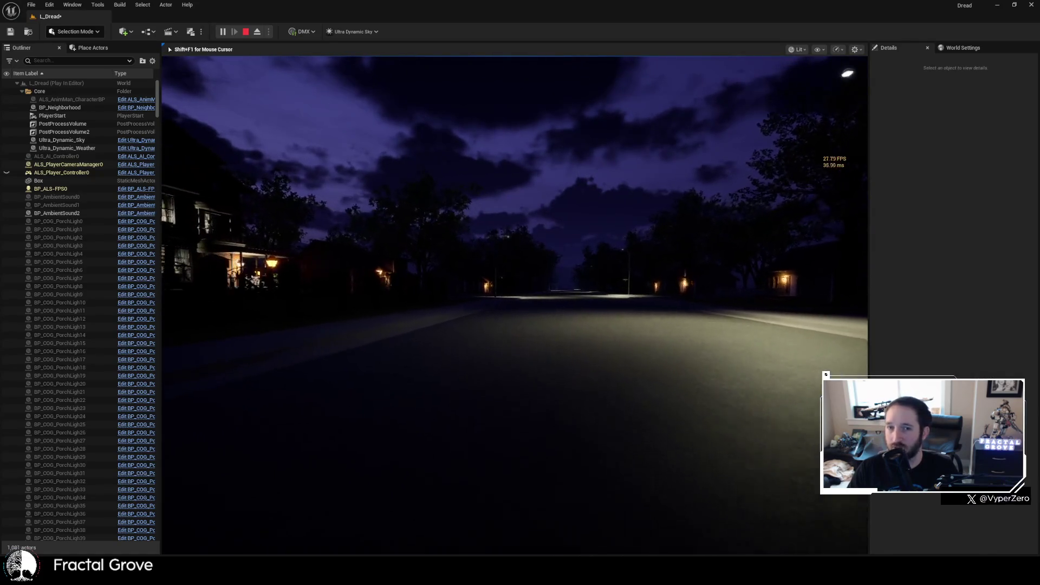
pyautogui.press('w')
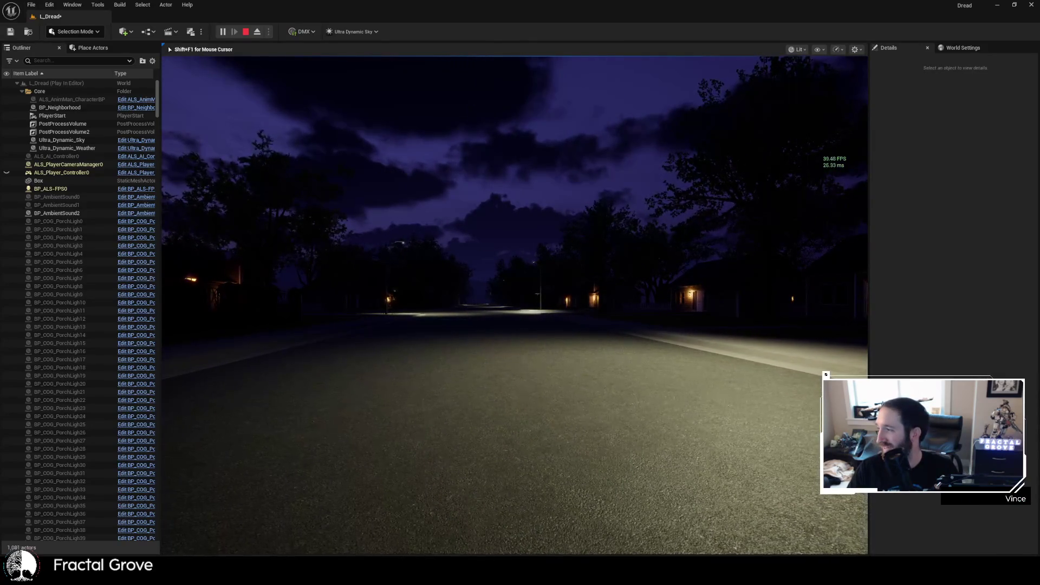
pyautogui.moveTo(515, 303)
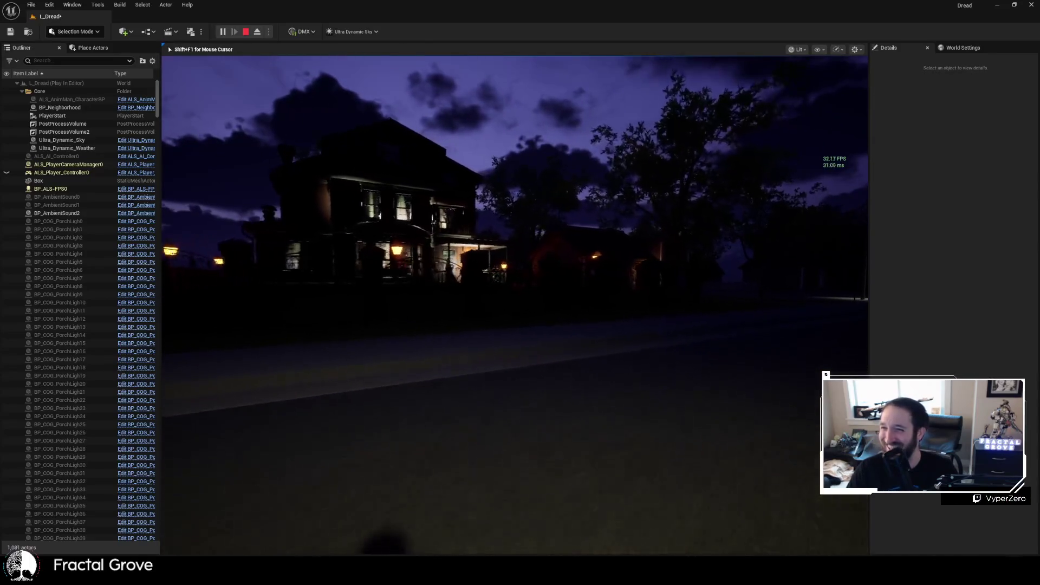
# - Walk up to the lit house's porch and pick up the Spooky Doll note
pyautogui.press('w')
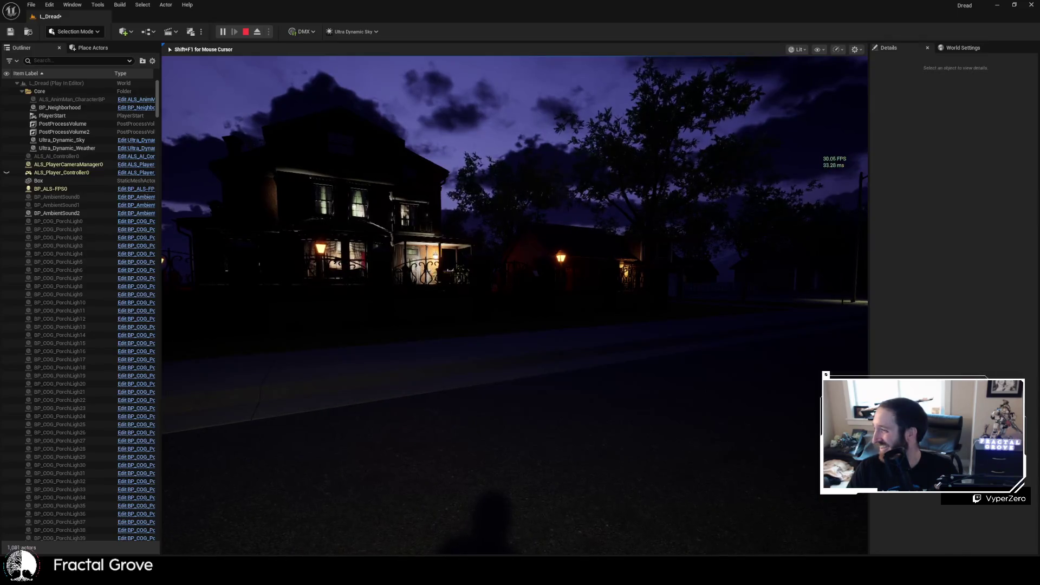
pyautogui.press('w')
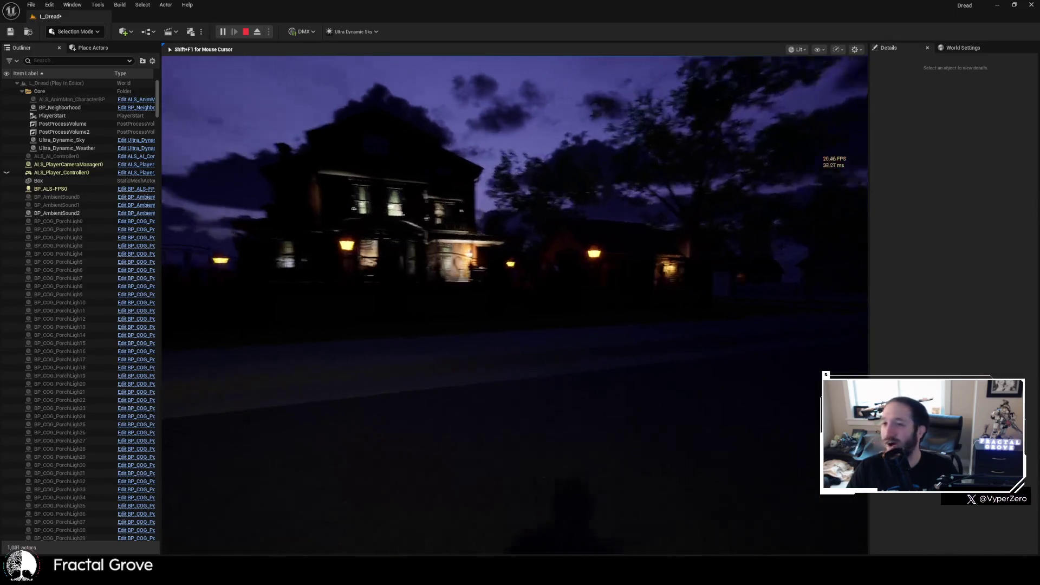
pyautogui.press('w')
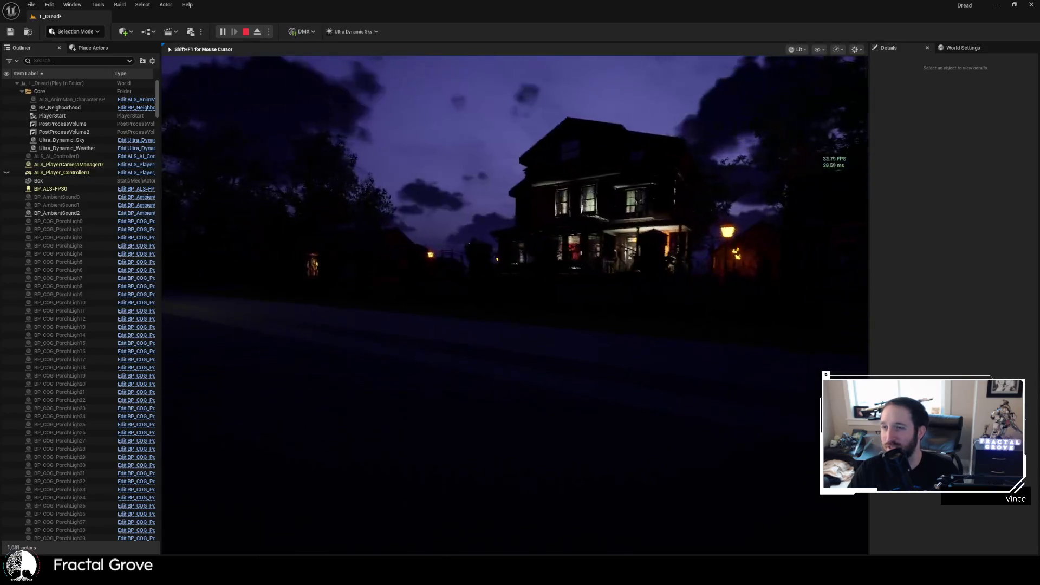
pyautogui.press('w')
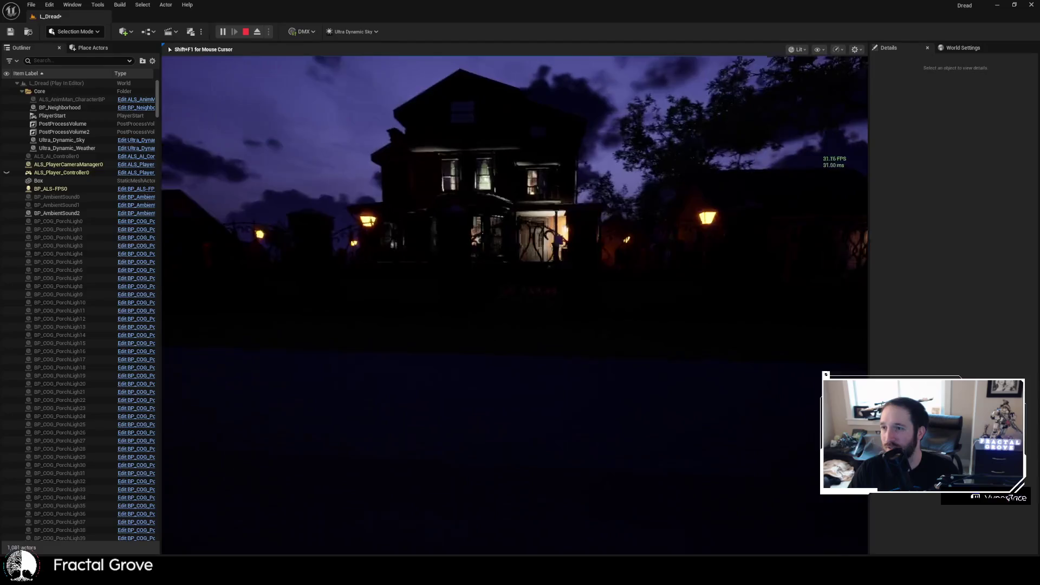
pyautogui.press('w')
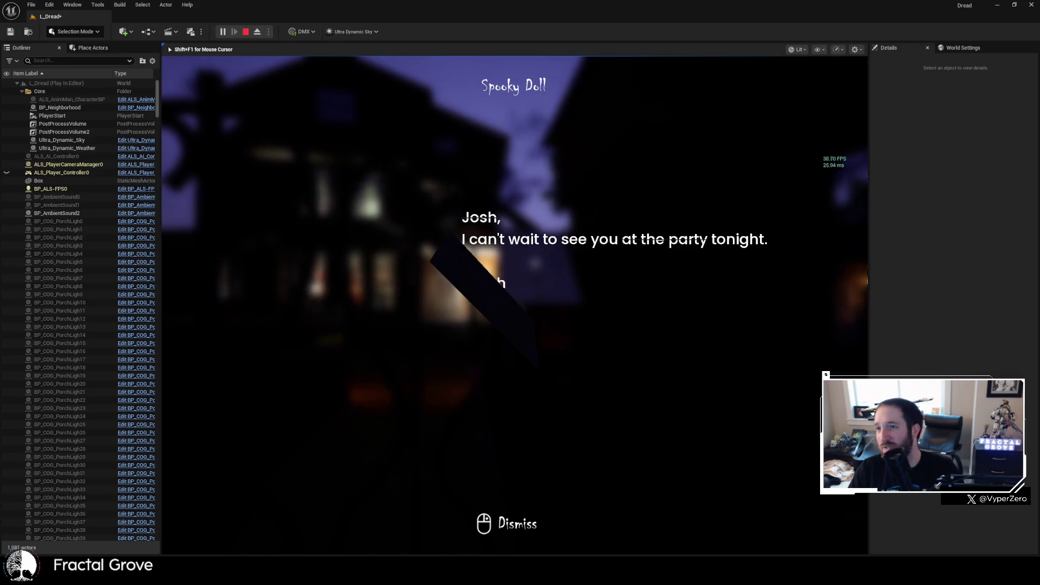
# - Dismiss the Spooky Doll note and walk past the street lamp toward the intersection
pyautogui.click(514, 304)
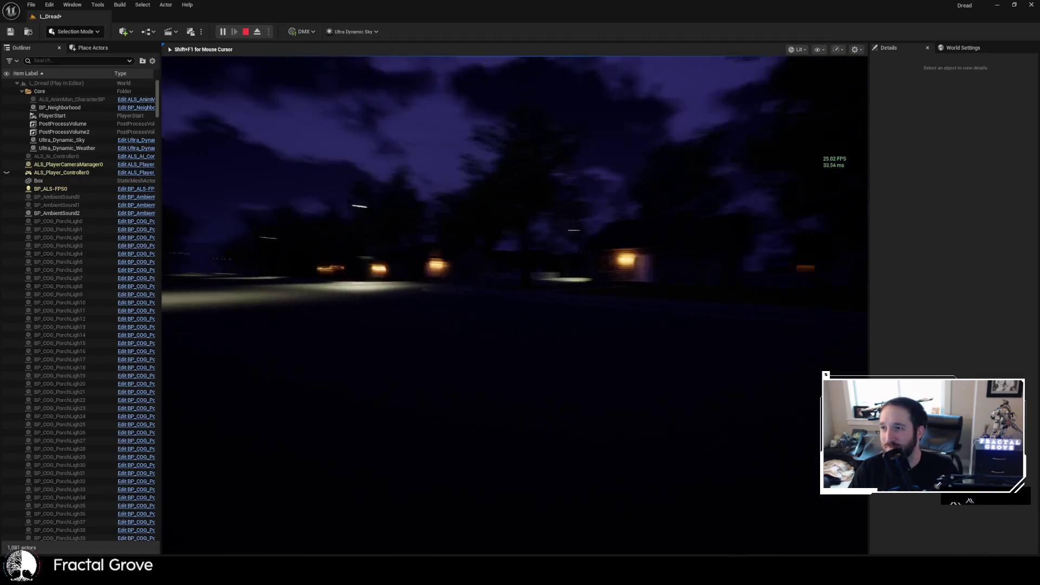
pyautogui.press('w')
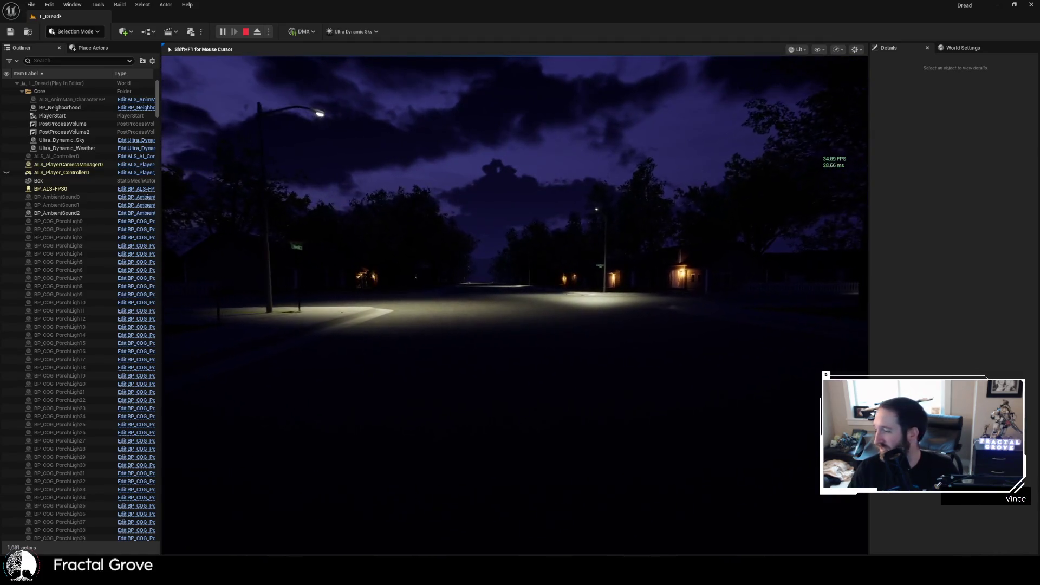
pyautogui.press('w')
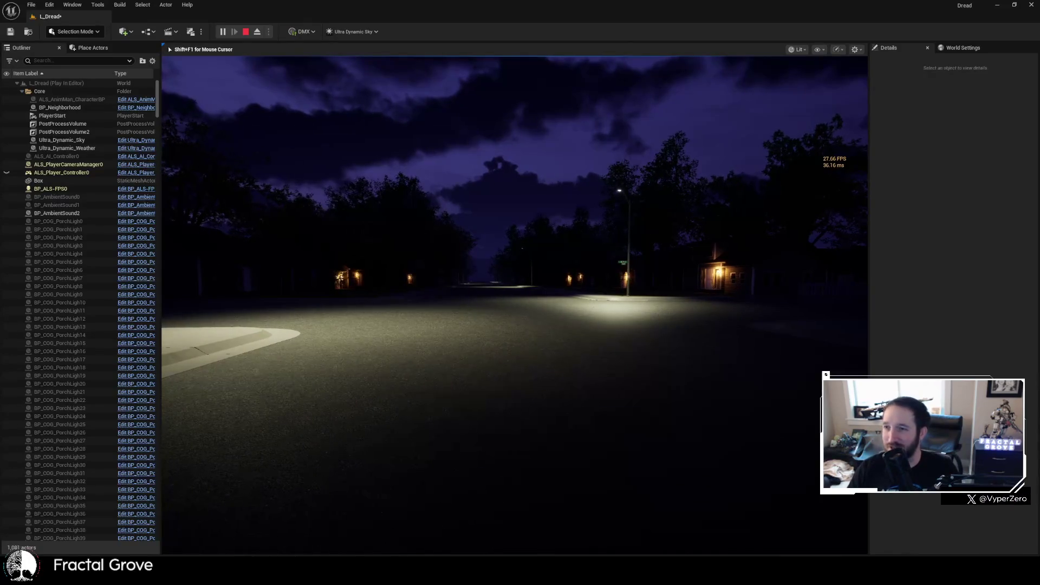
pyautogui.press('w')
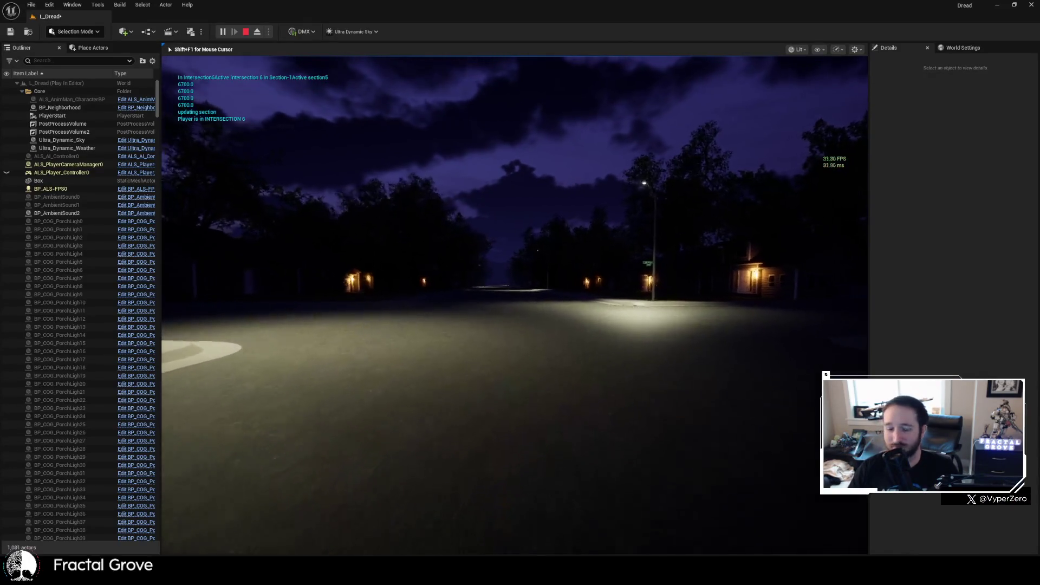
pyautogui.press('w')
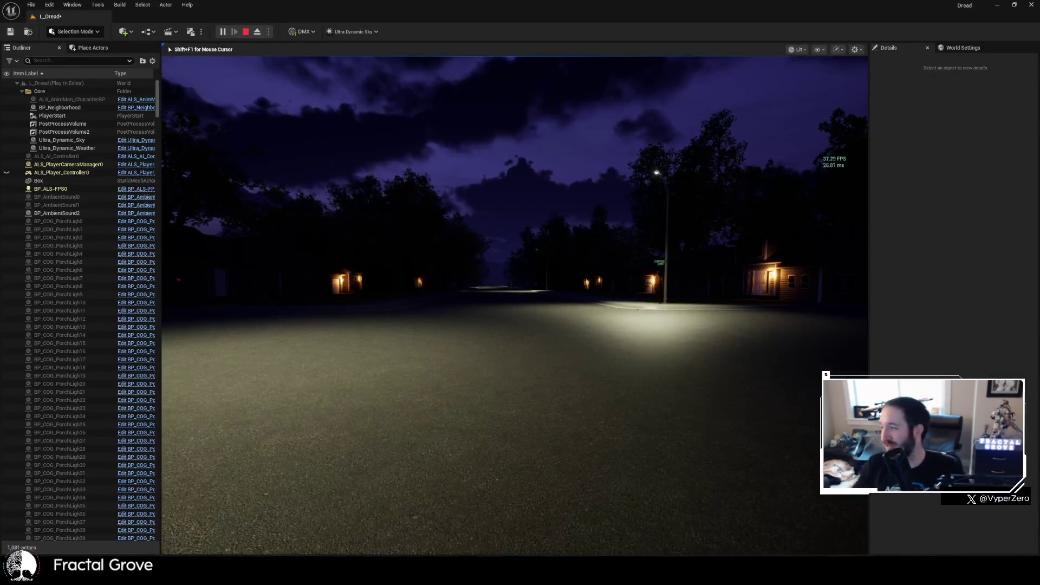
# - Turn through the intersection and continue down the street into STREET 6
pyautogui.press('w')
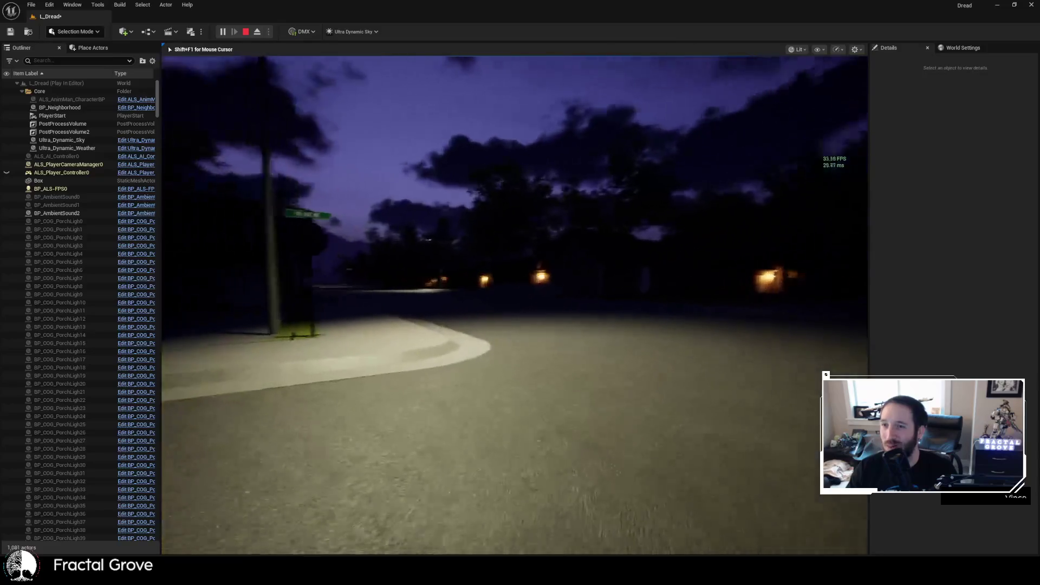
pyautogui.press('w')
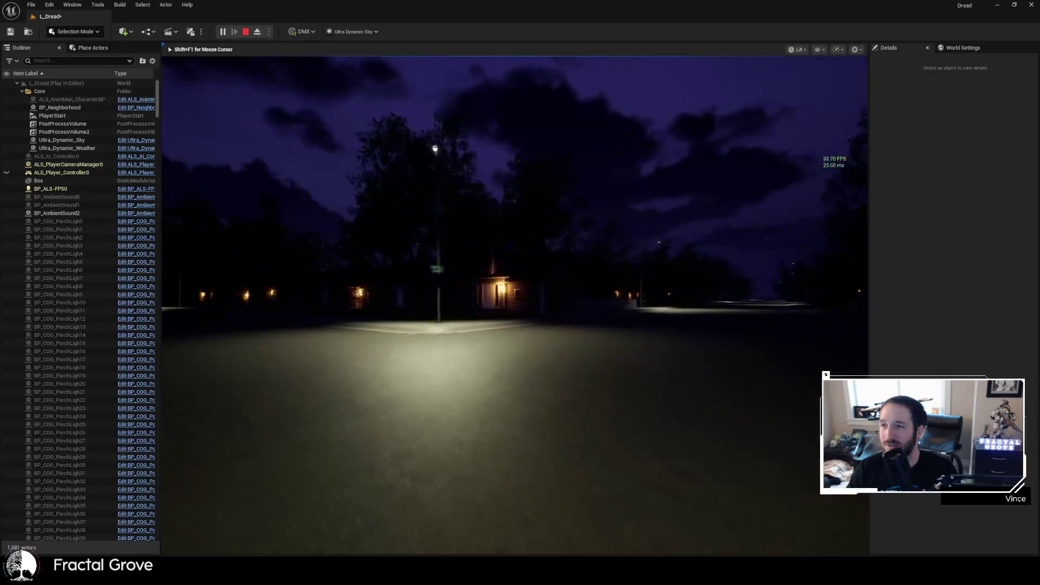
pyautogui.press('w')
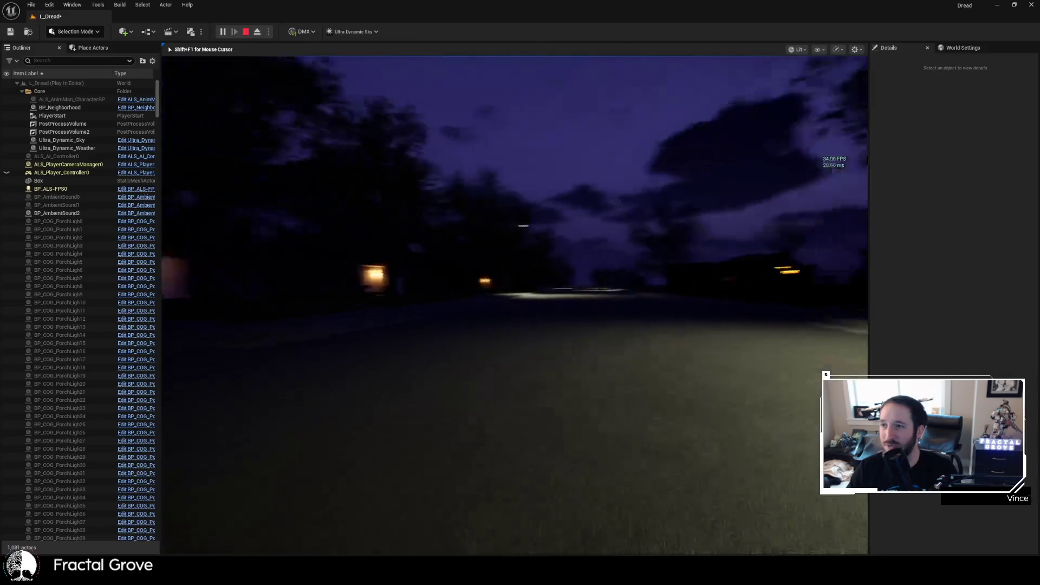
pyautogui.press('w')
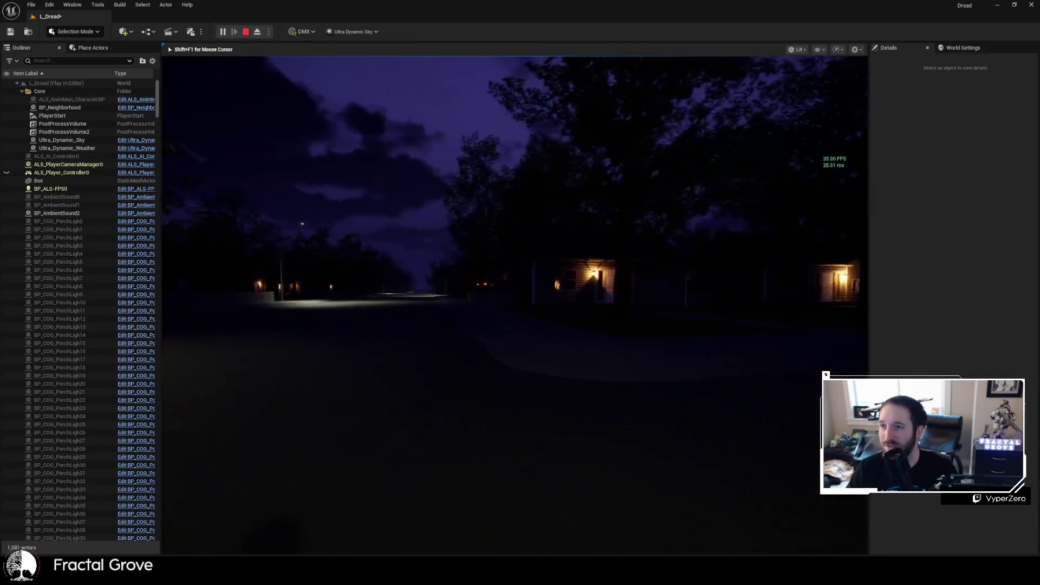
pyautogui.press('w')
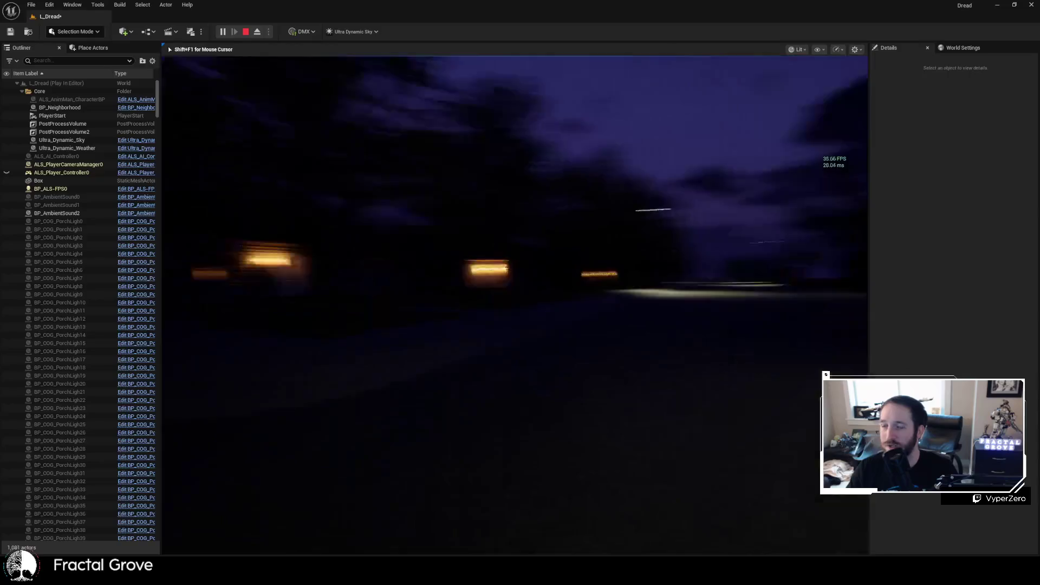
pyautogui.press('w')
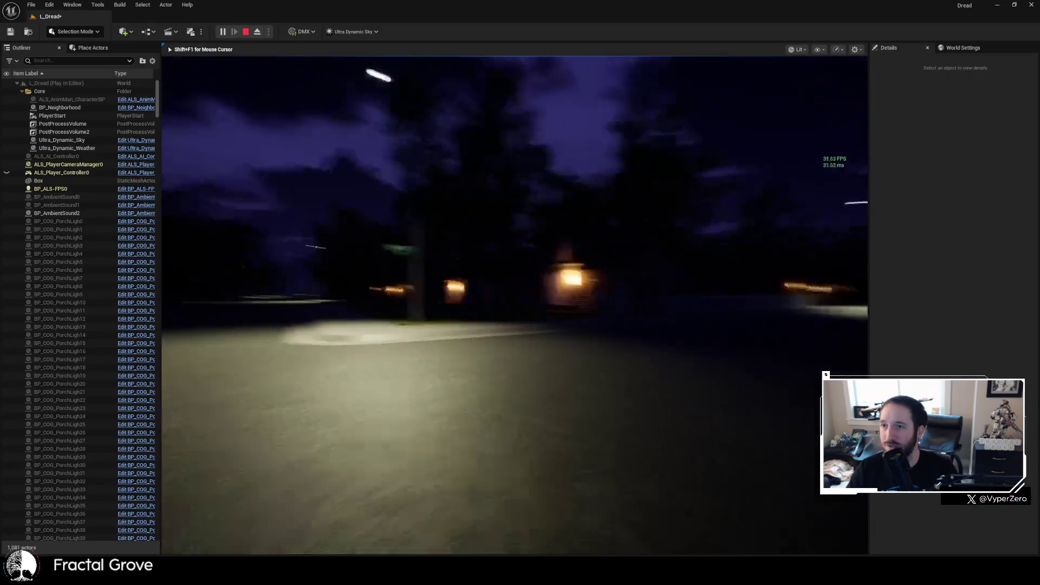
pyautogui.press('w')
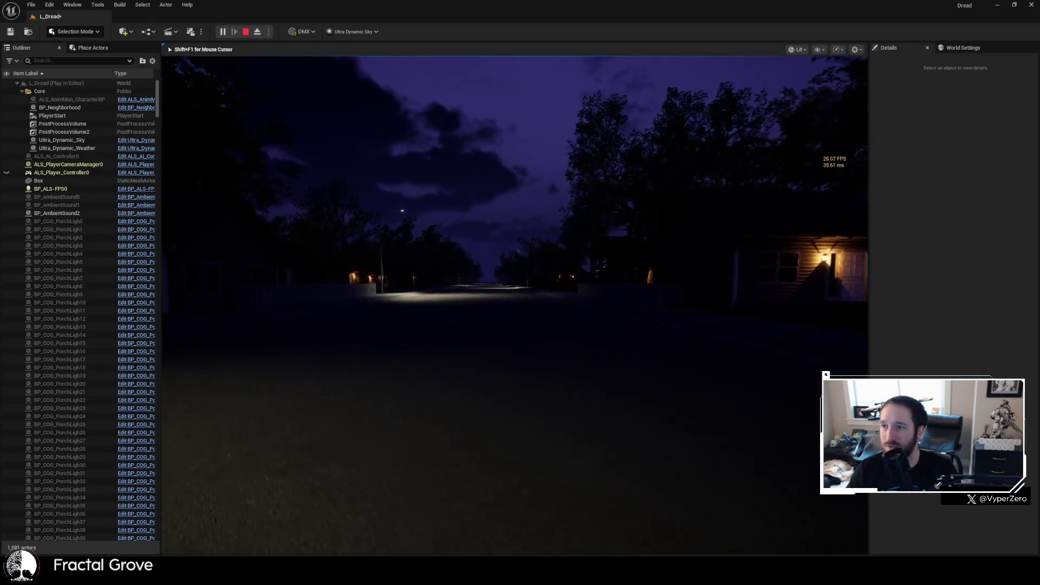
pyautogui.press('w')
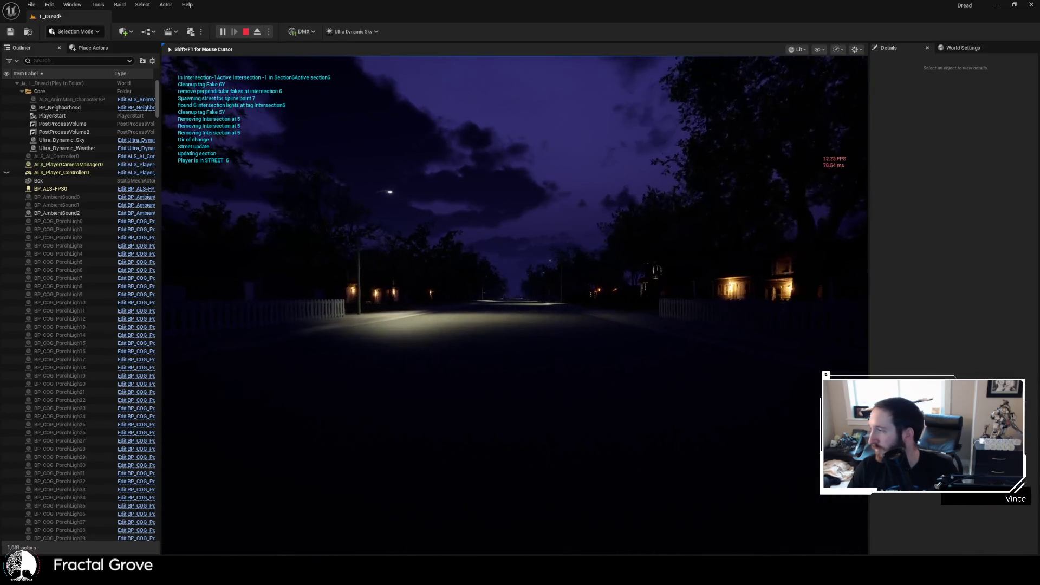
# - Walk down the dark road past the lamp toward the corner streetlight, entering STREET 7
pyautogui.press('w')
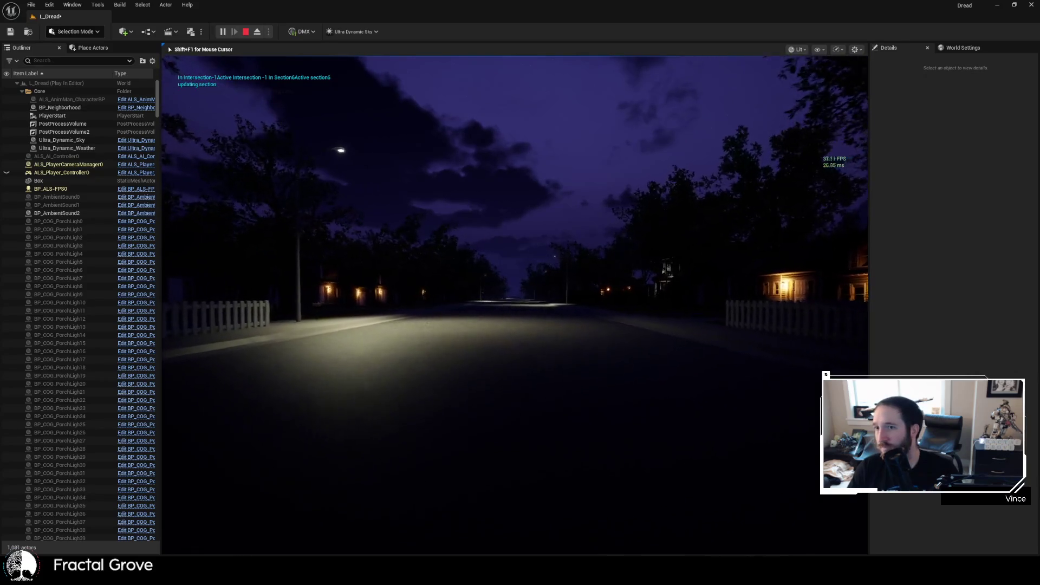
pyautogui.press('w')
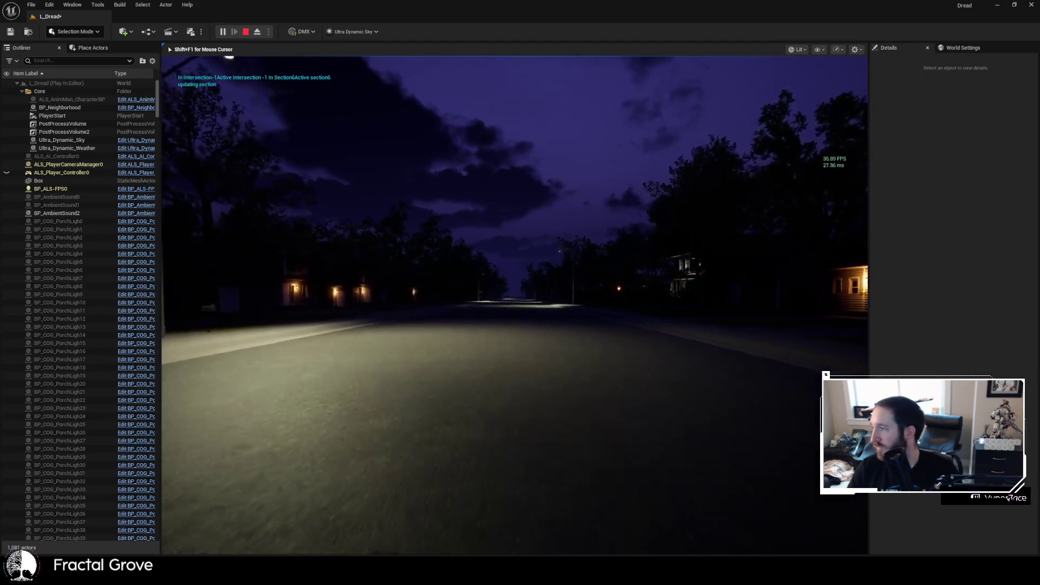
pyautogui.press('w')
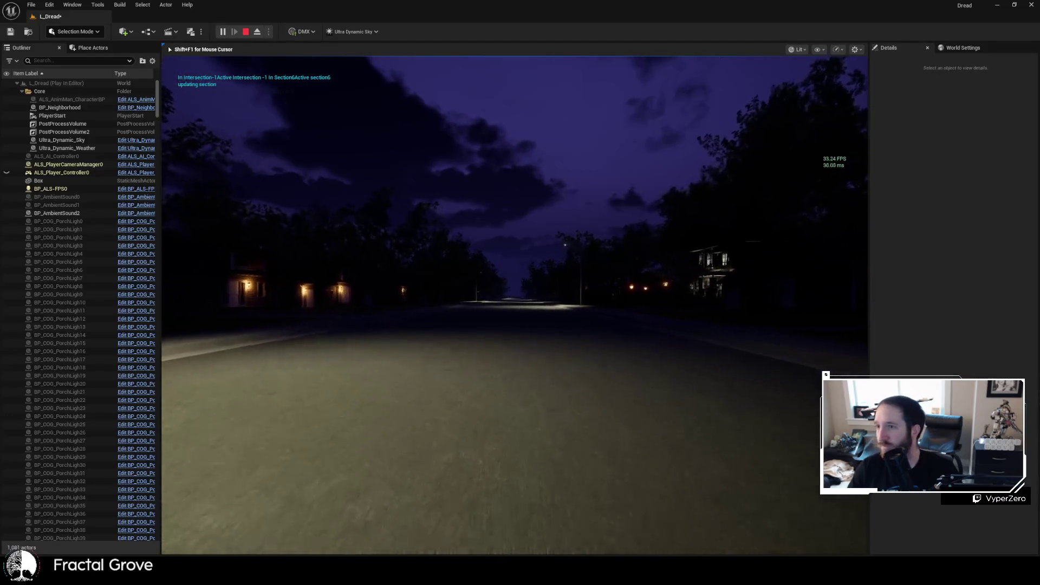
pyautogui.press('w')
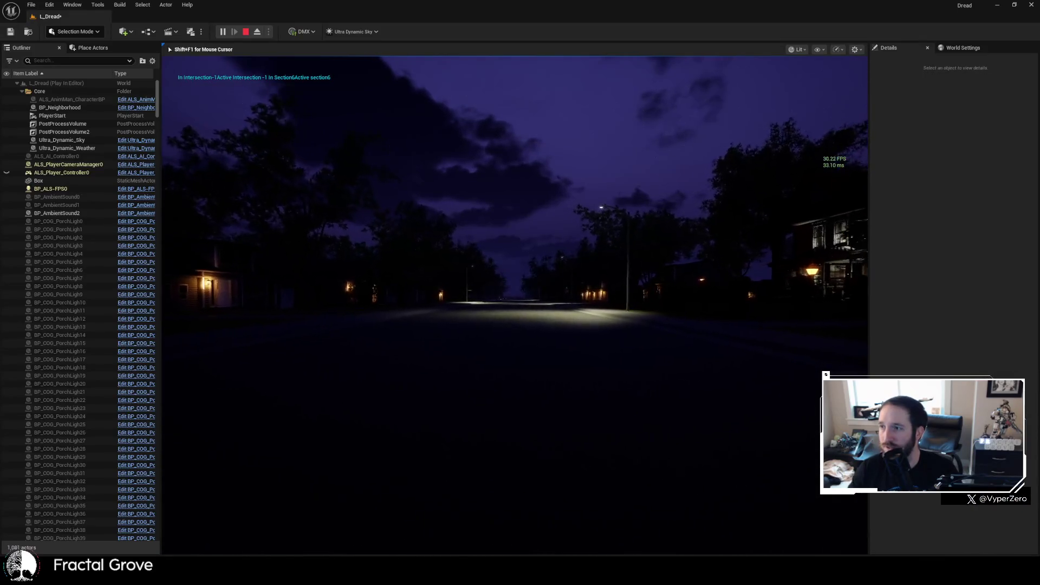
pyautogui.moveTo(520, 292)
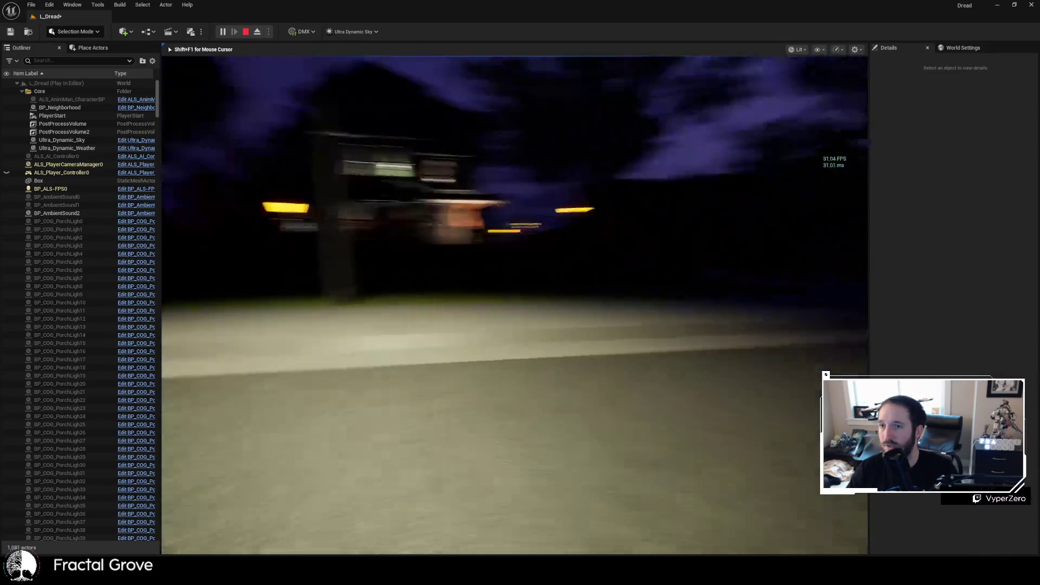
pyautogui.press('w')
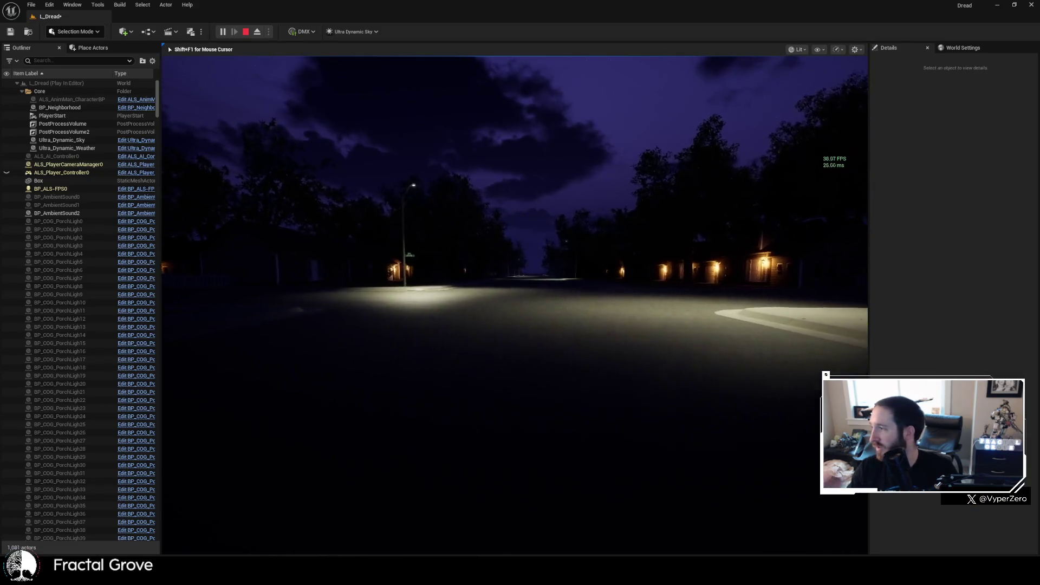
pyautogui.press('w')
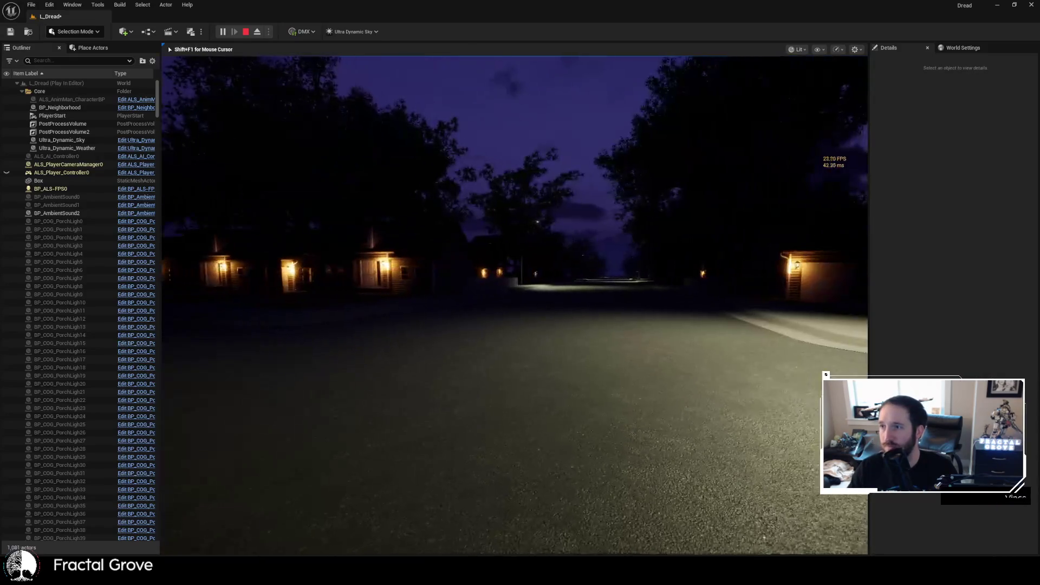
pyautogui.press('w')
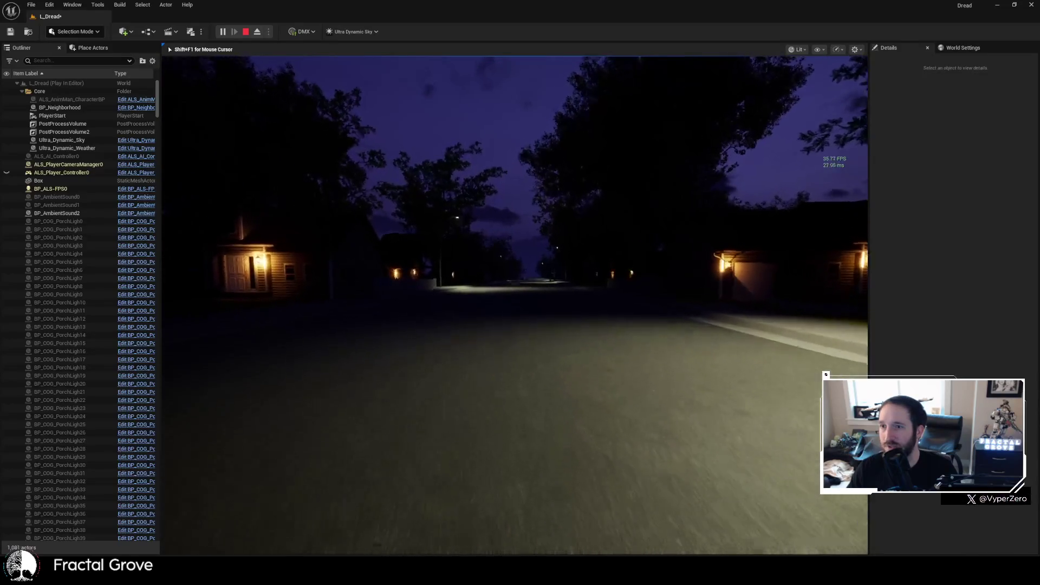
pyautogui.press('w')
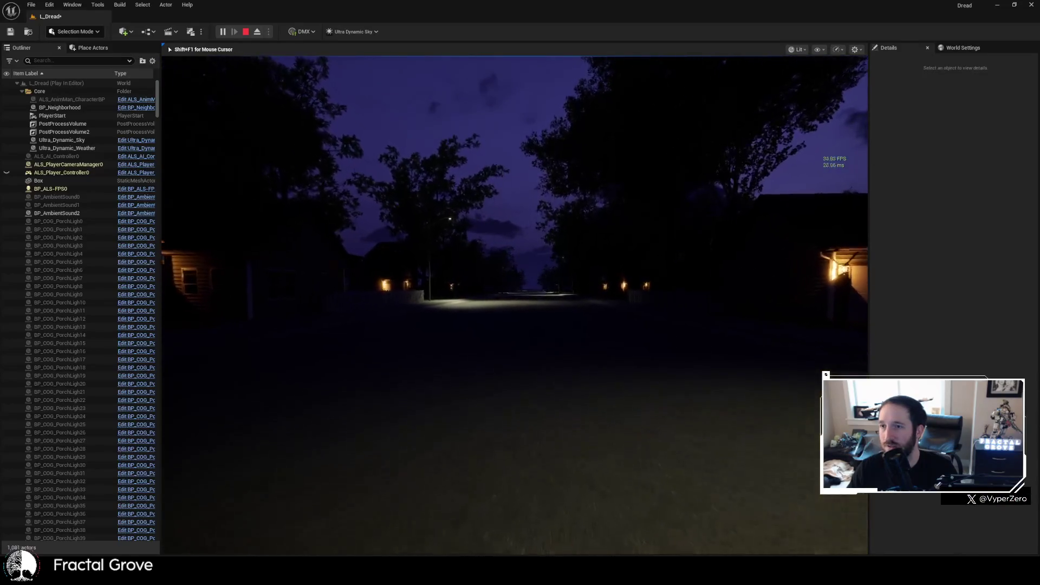
pyautogui.press('w')
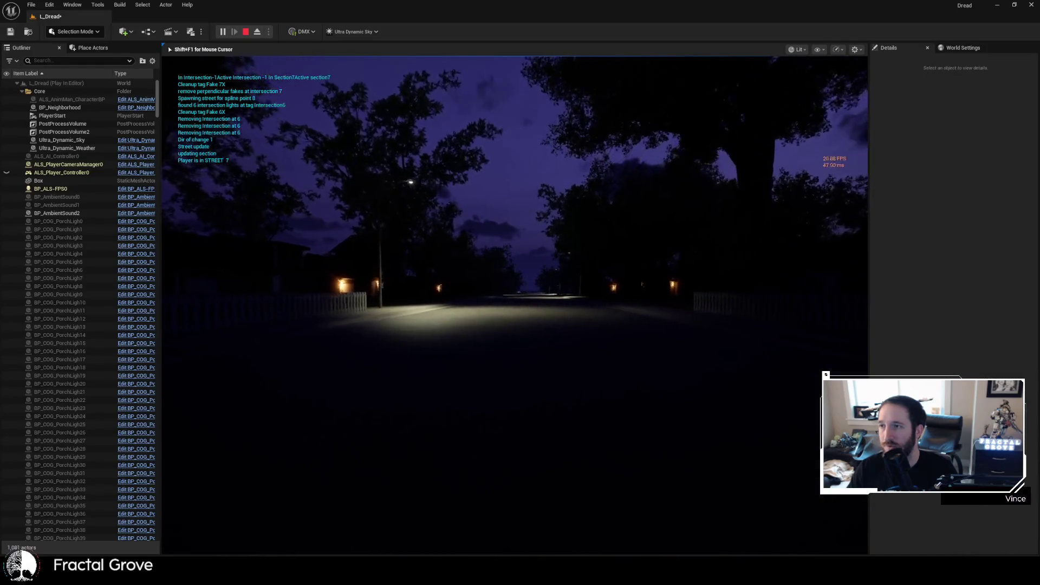
# - Walk down the lit road past the fences to the streetlight, turning left at the curb
pyautogui.press('w')
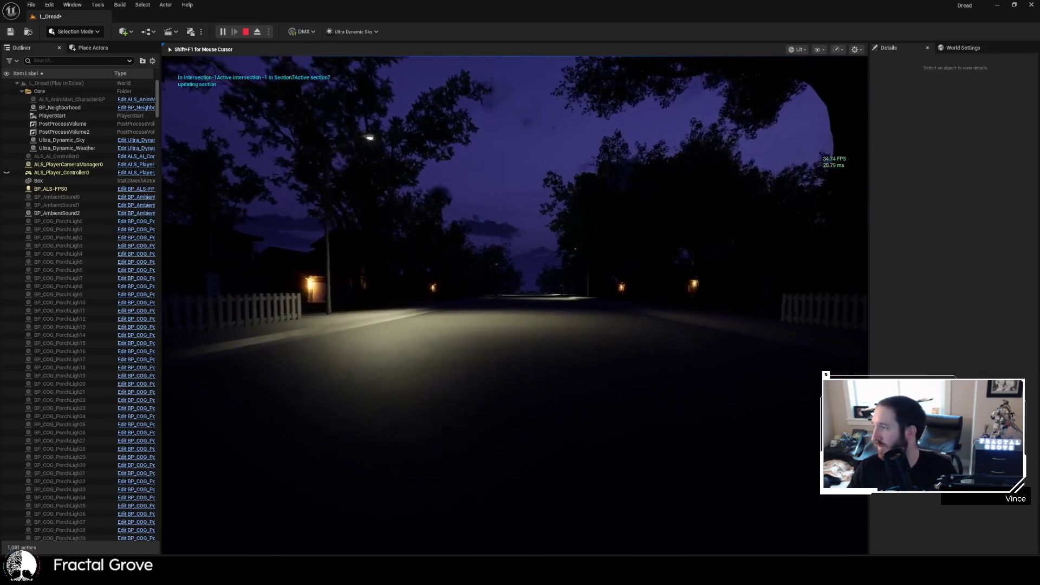
pyautogui.press('w')
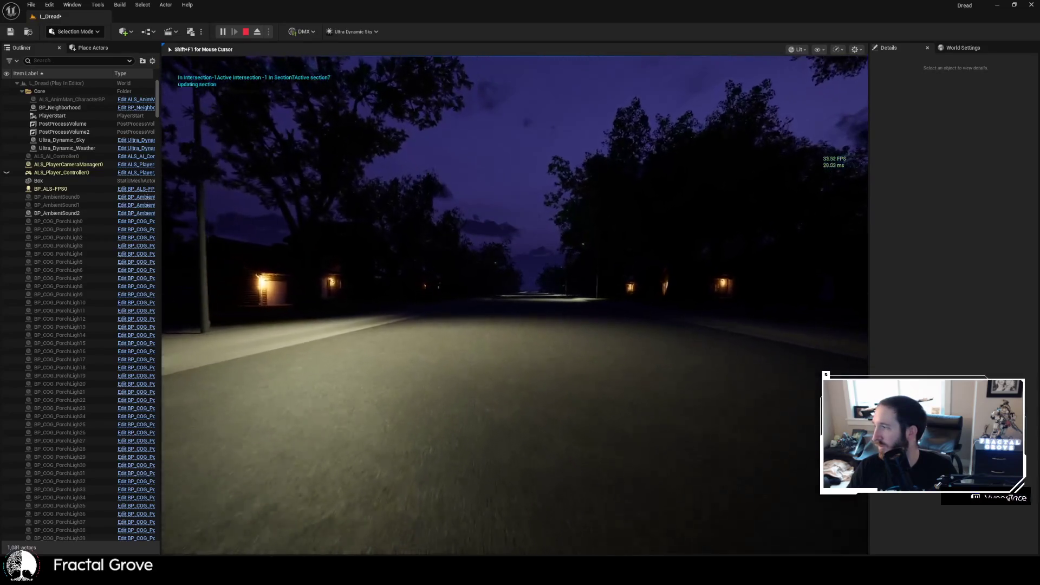
pyautogui.press('w')
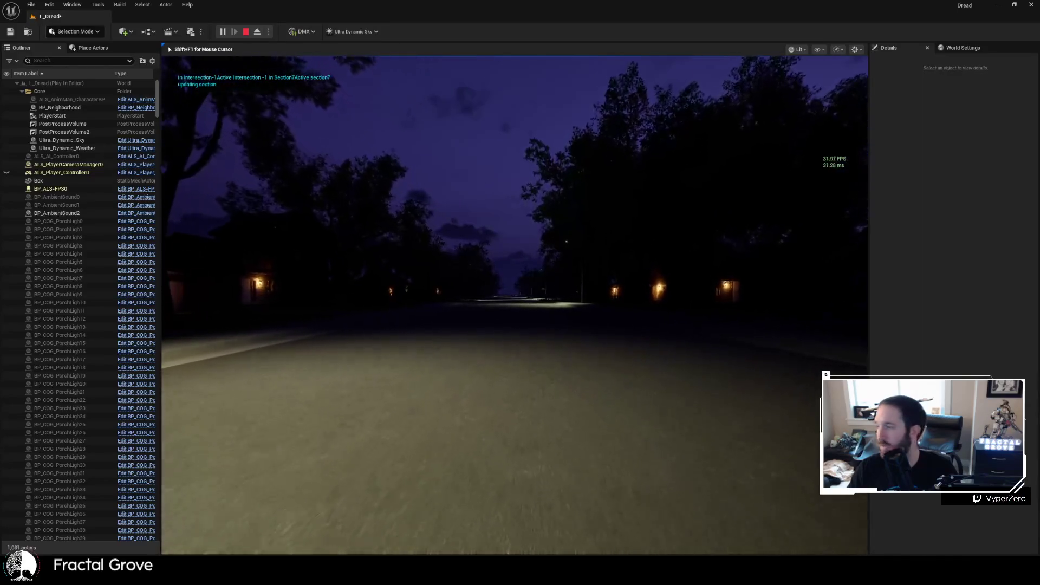
pyautogui.press('w')
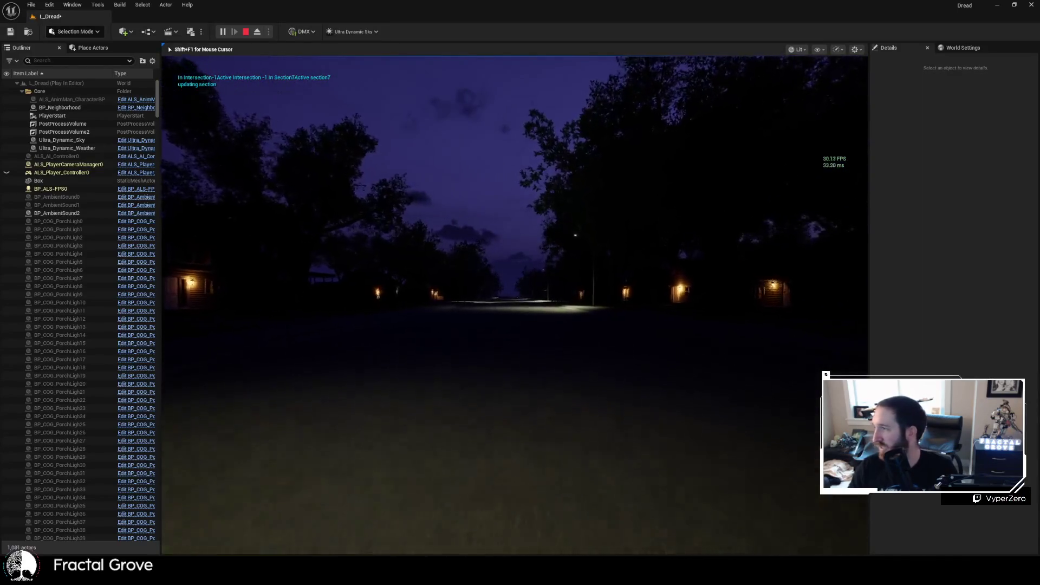
pyautogui.press('w')
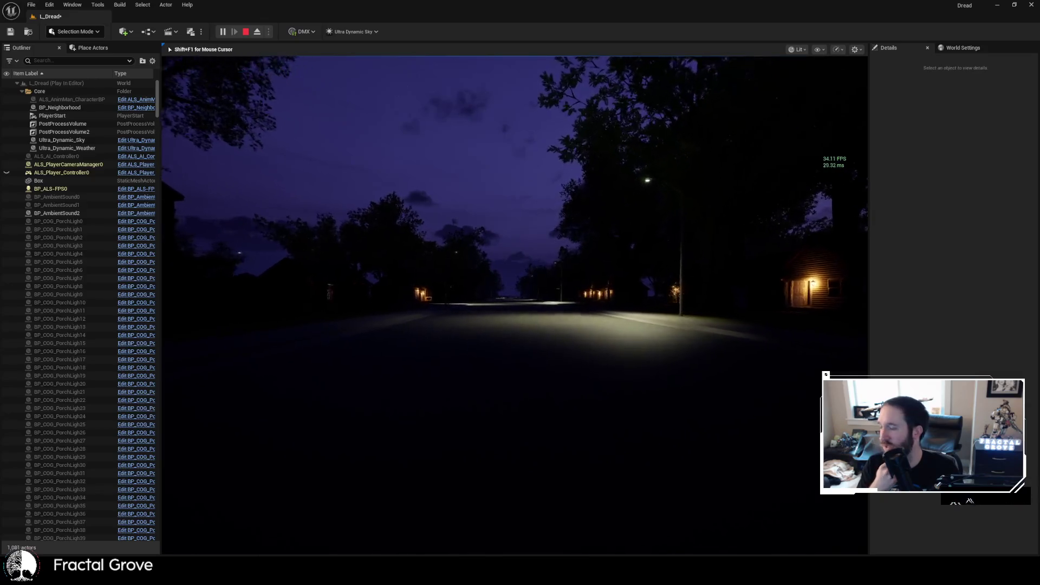
pyautogui.press('w')
pyautogui.press('w')
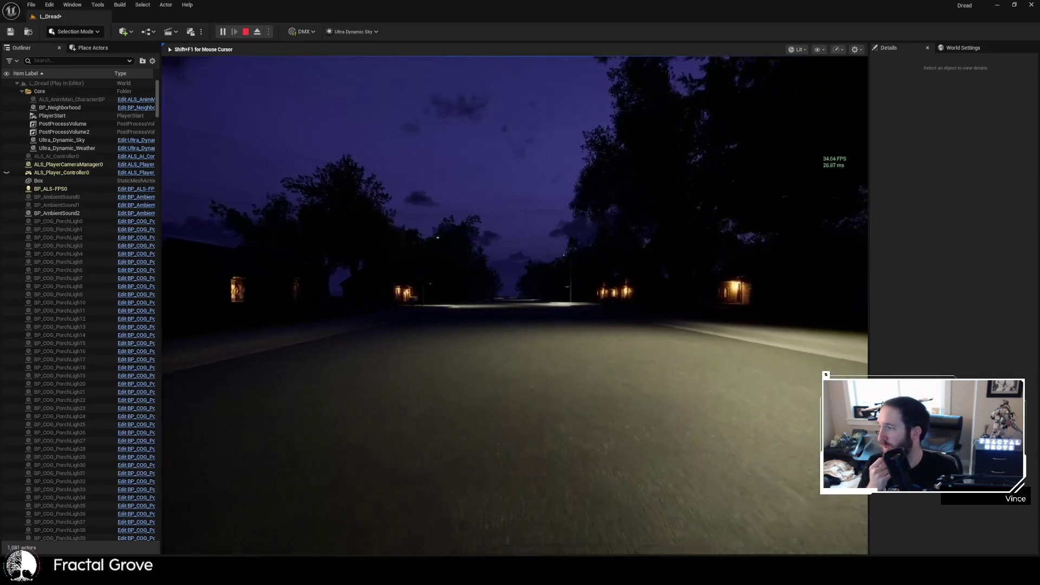
pyautogui.press('w')
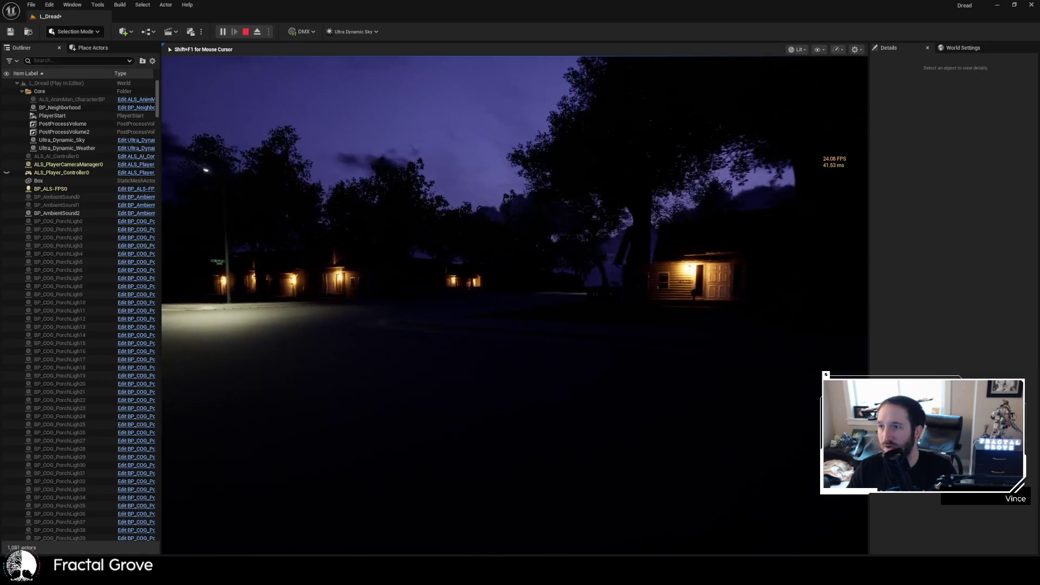
pyautogui.press('w')
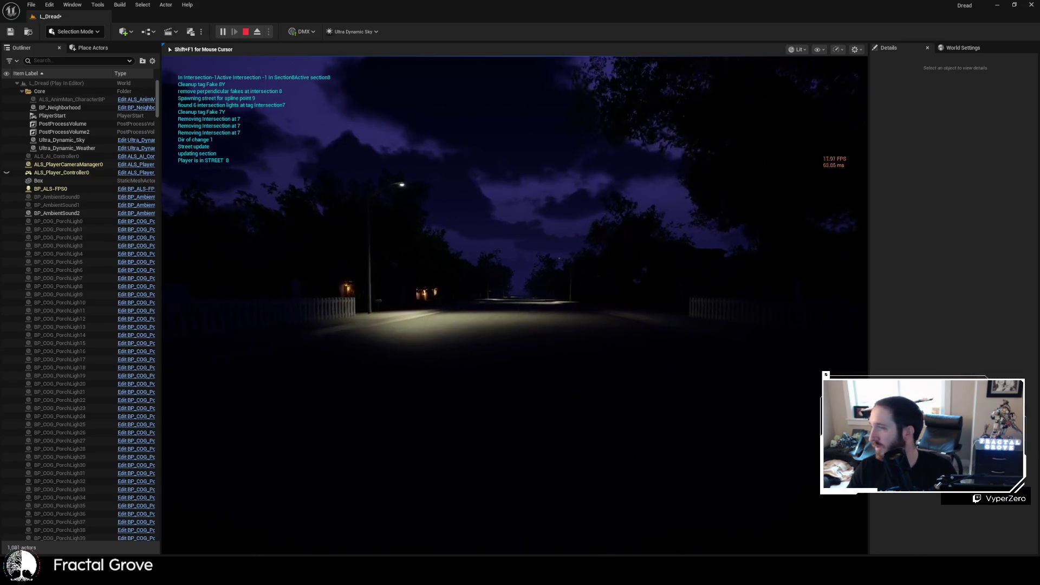
# - Walk past the next streetlight and on down the dark street
pyautogui.press('w')
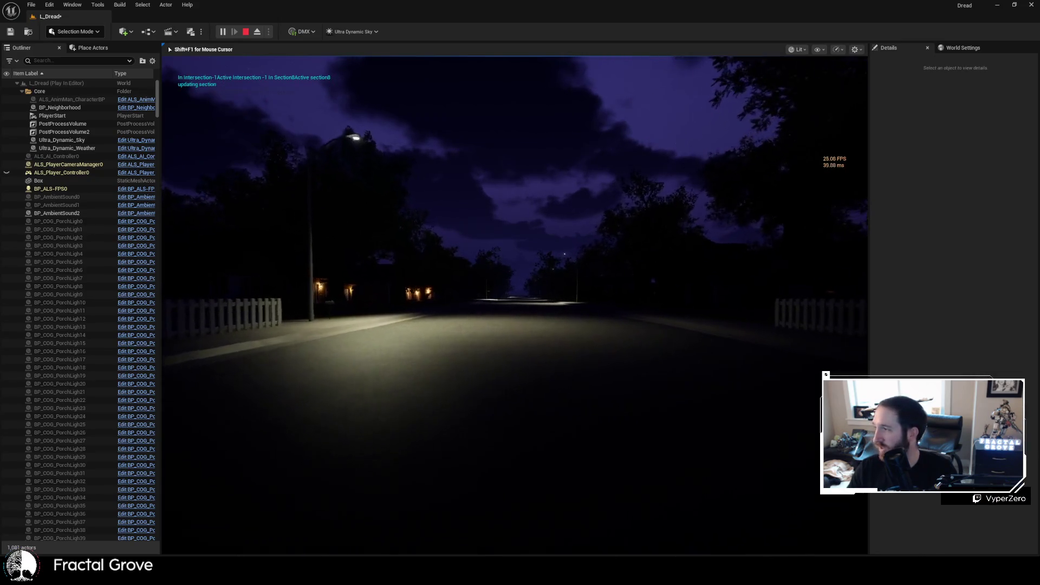
pyautogui.press('w')
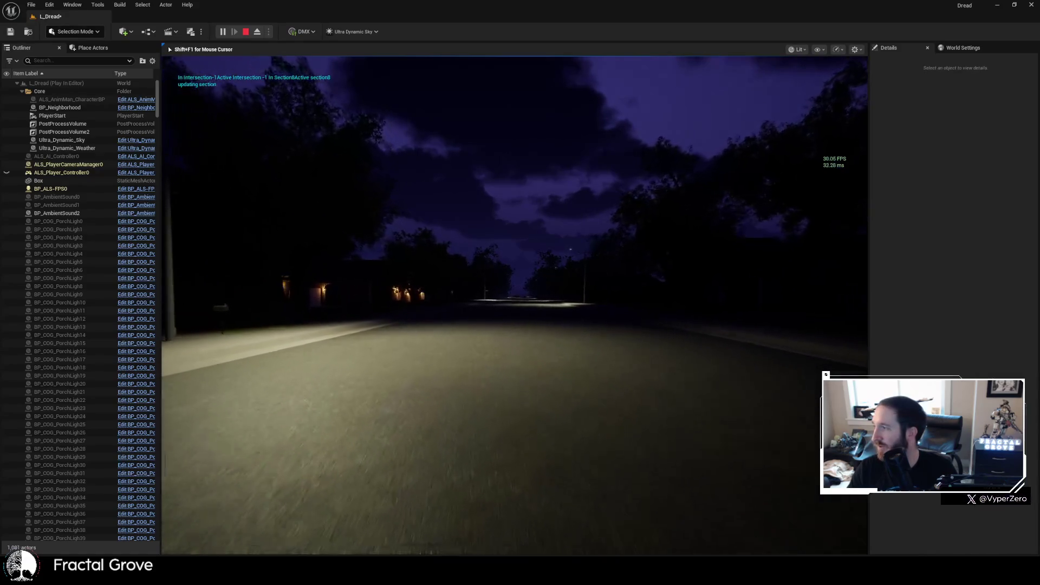
pyautogui.press('w')
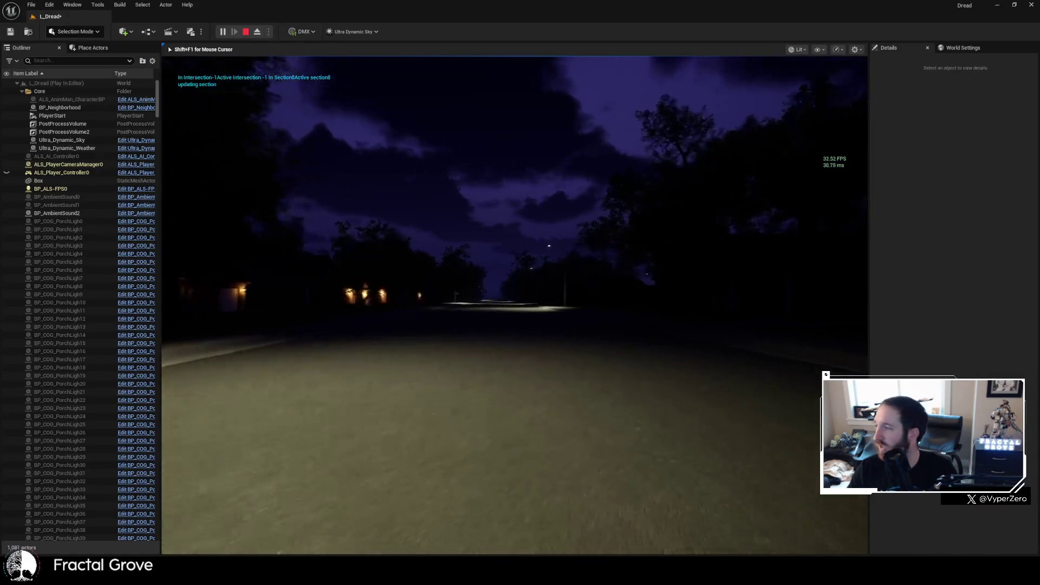
pyautogui.press('w')
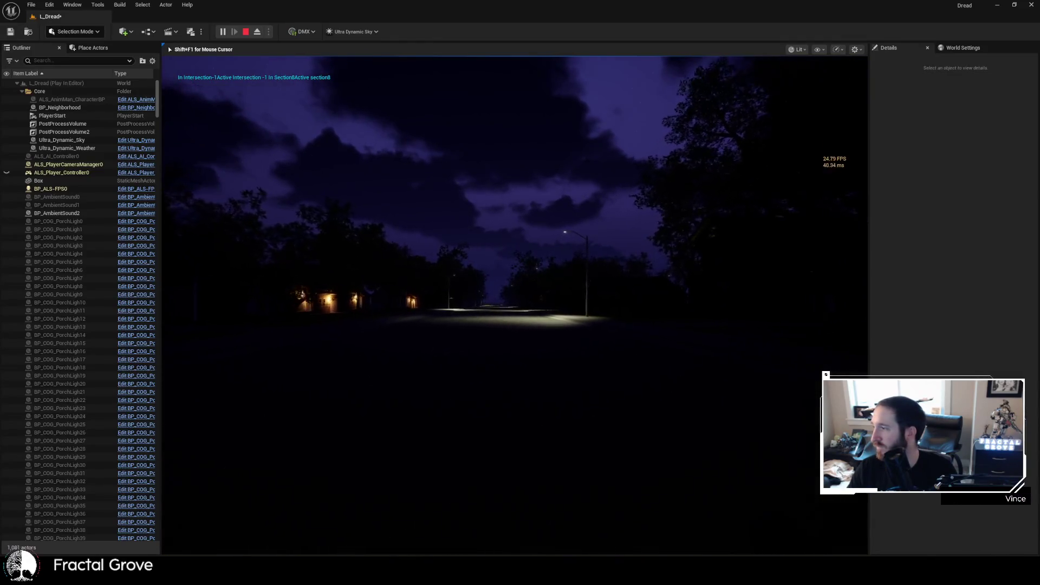
pyautogui.press('w')
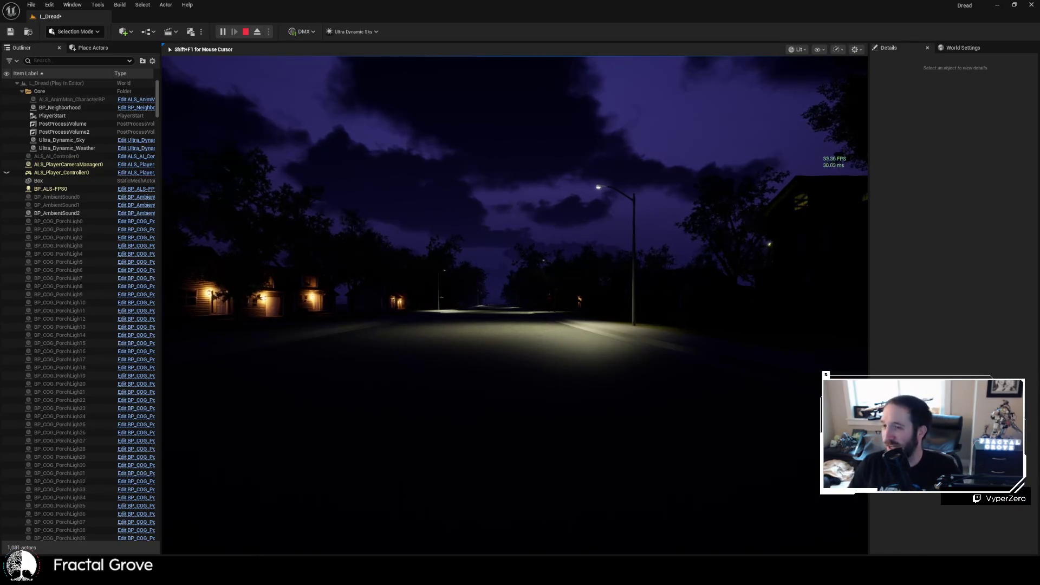
# - Pass the streetlamp and turn toward the dark house at the curb
pyautogui.press('w')
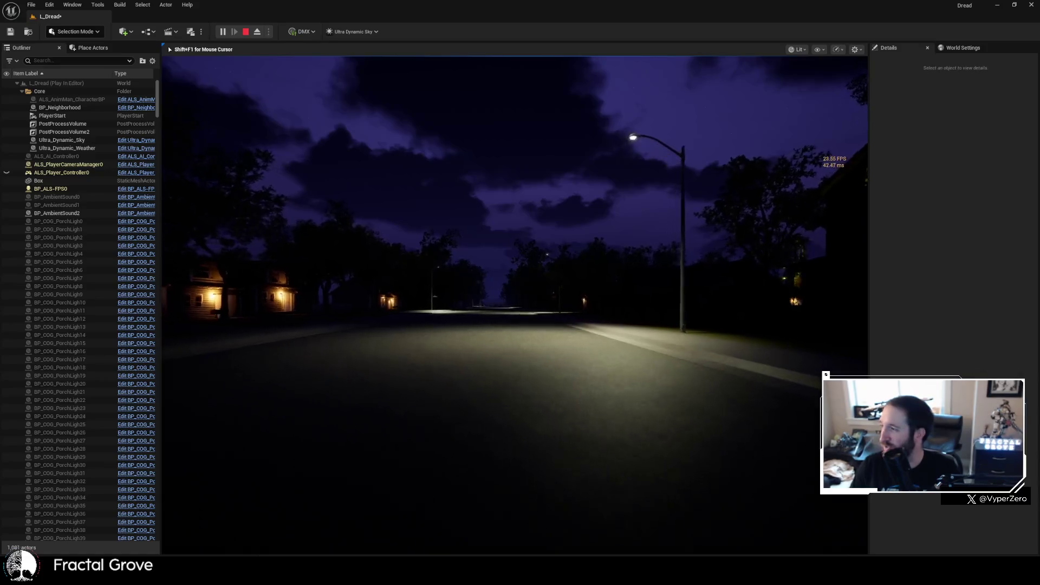
pyautogui.press('w')
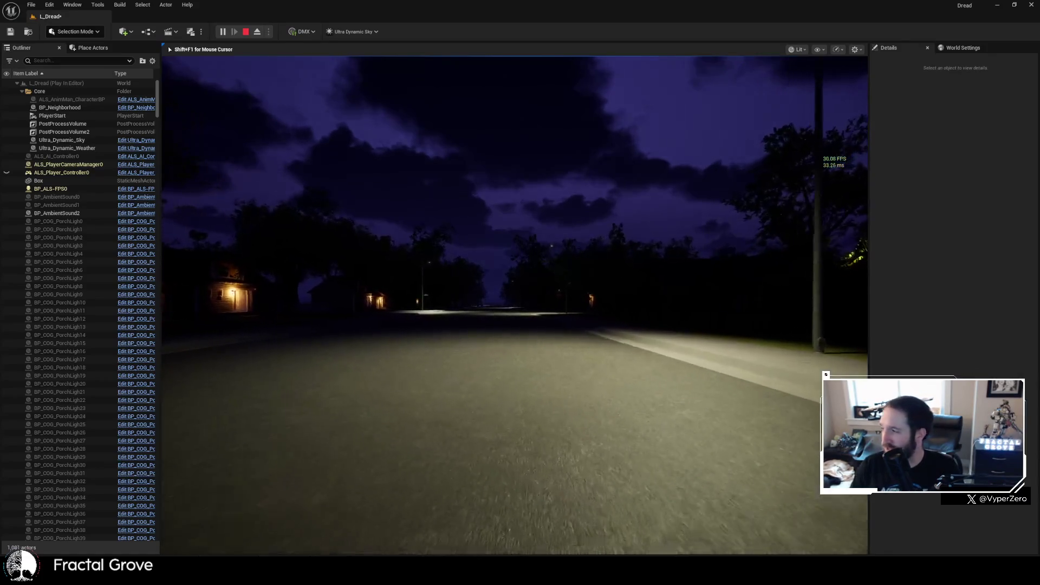
pyautogui.press('w')
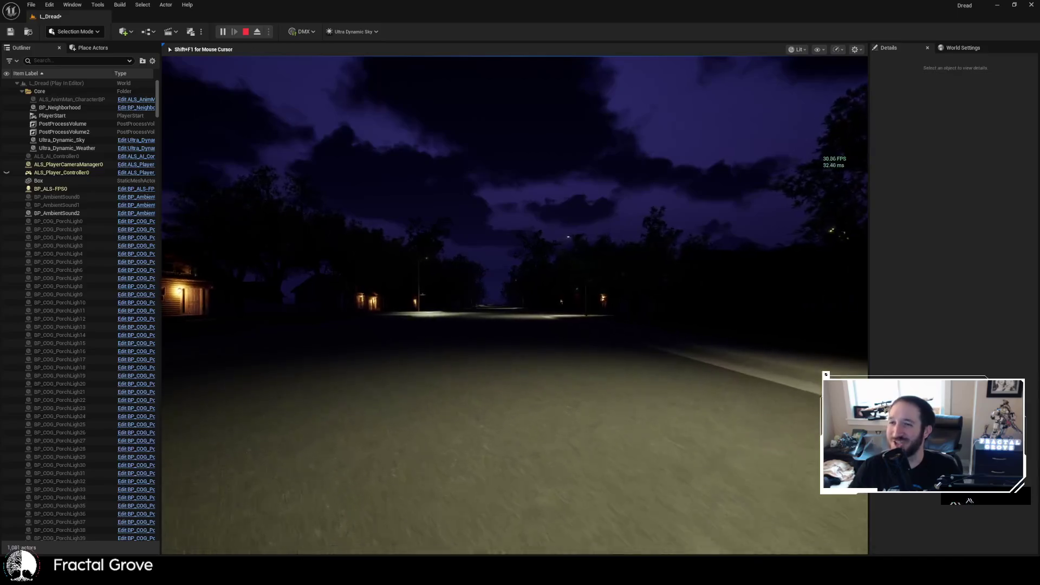
pyautogui.press('w')
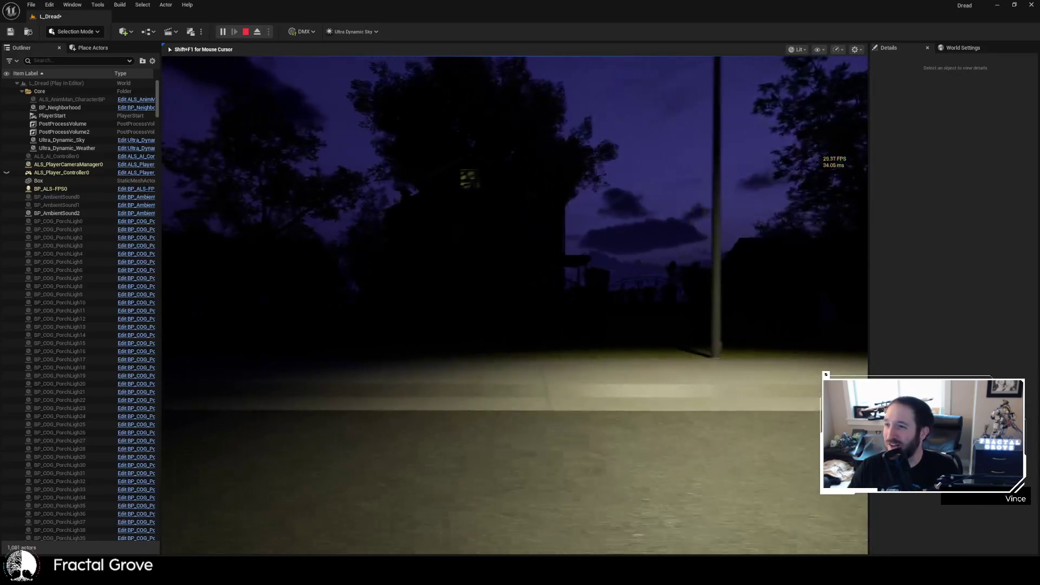
pyautogui.press('w')
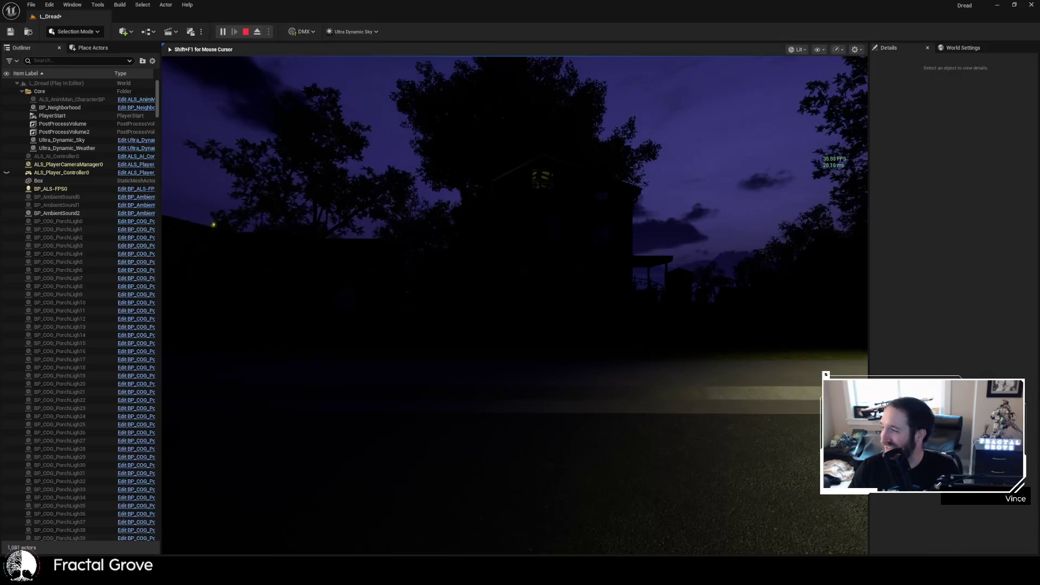
pyautogui.press('w')
pyautogui.press('w')
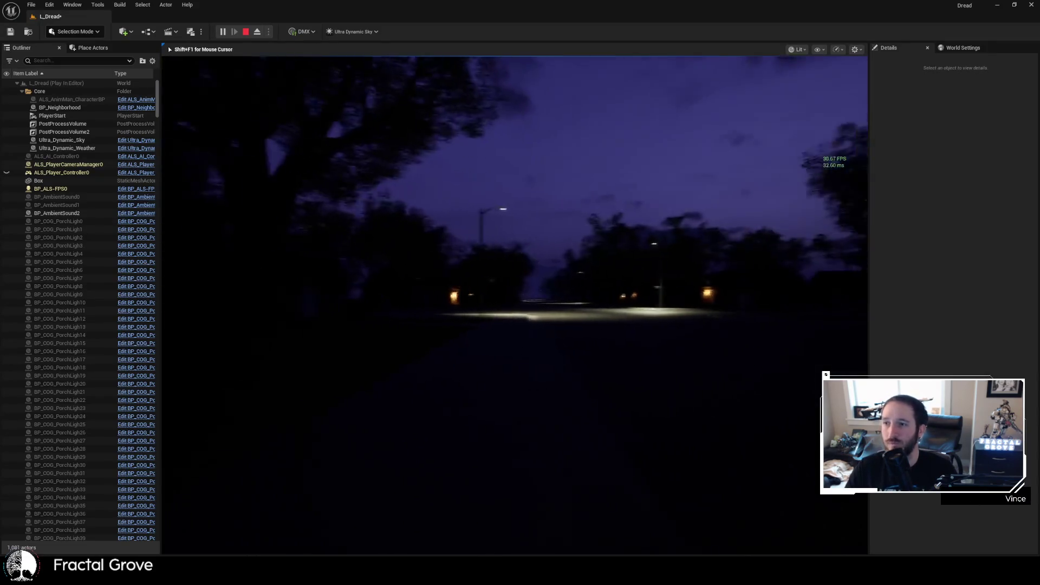
# - Walk past the streetlamp through the intersection and turn to face the street ahead
pyautogui.press('w')
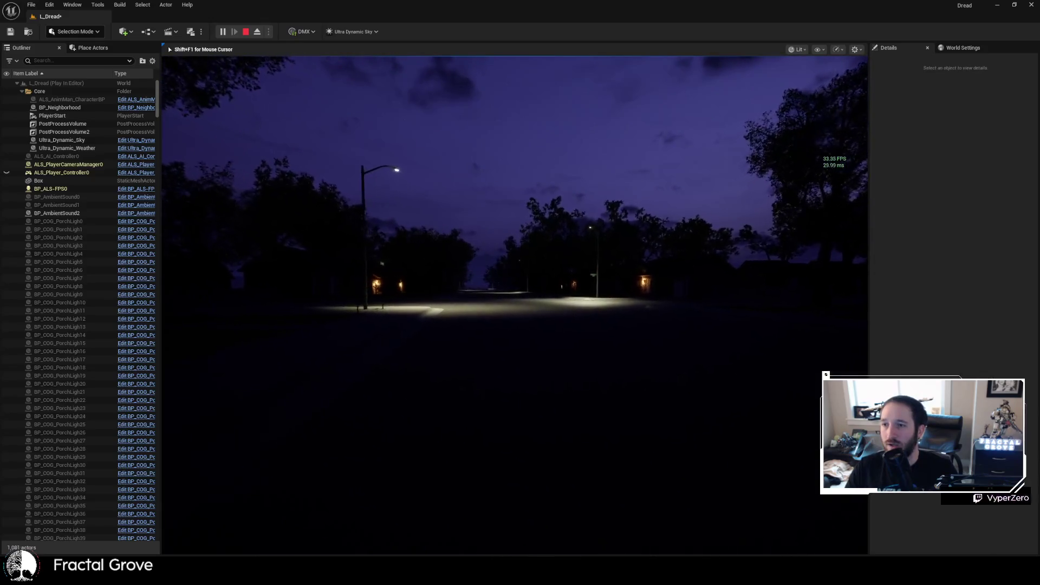
pyautogui.press('w')
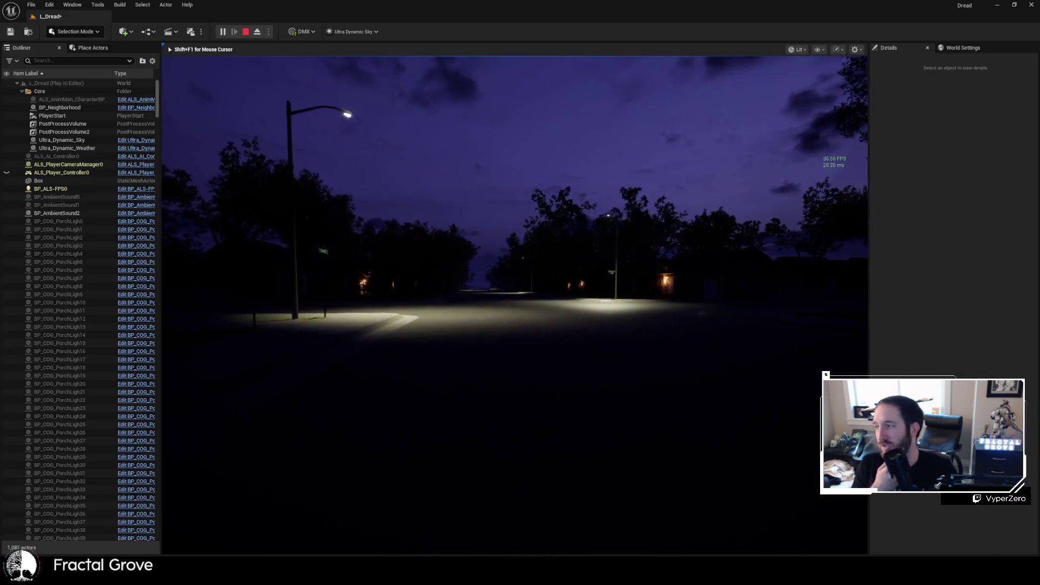
pyautogui.press('w')
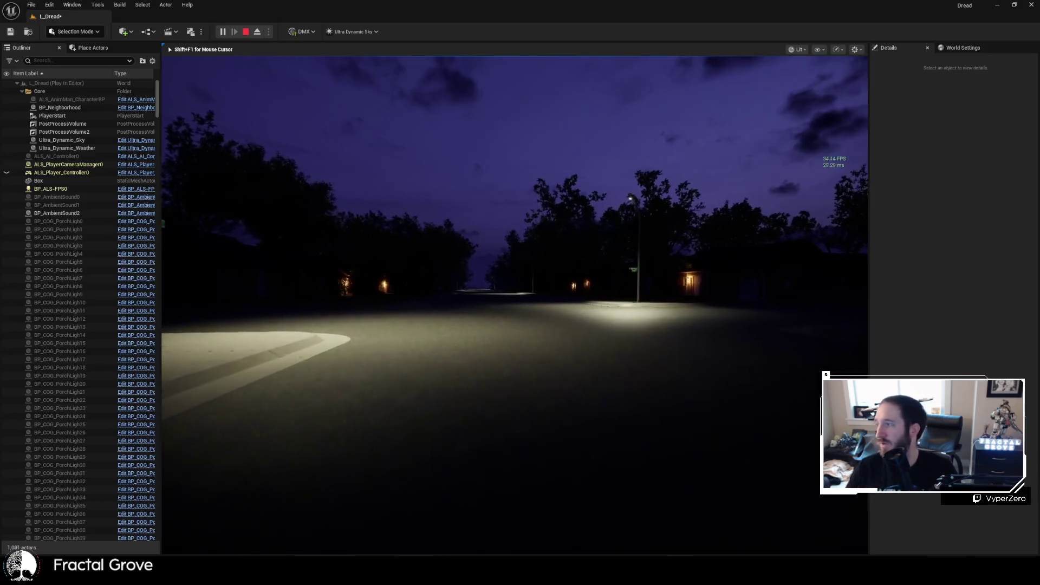
pyautogui.press('w')
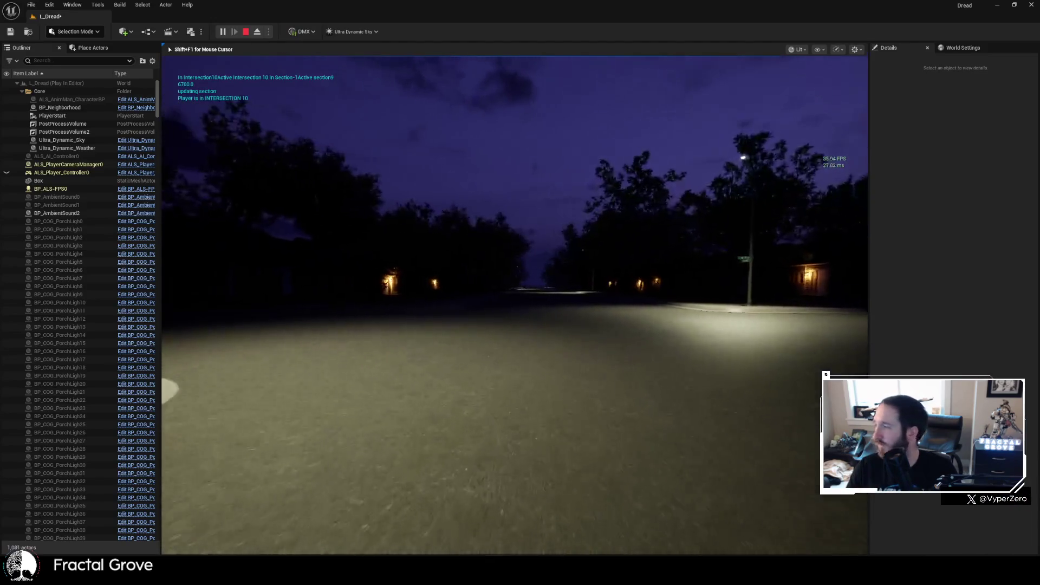
pyautogui.press('w')
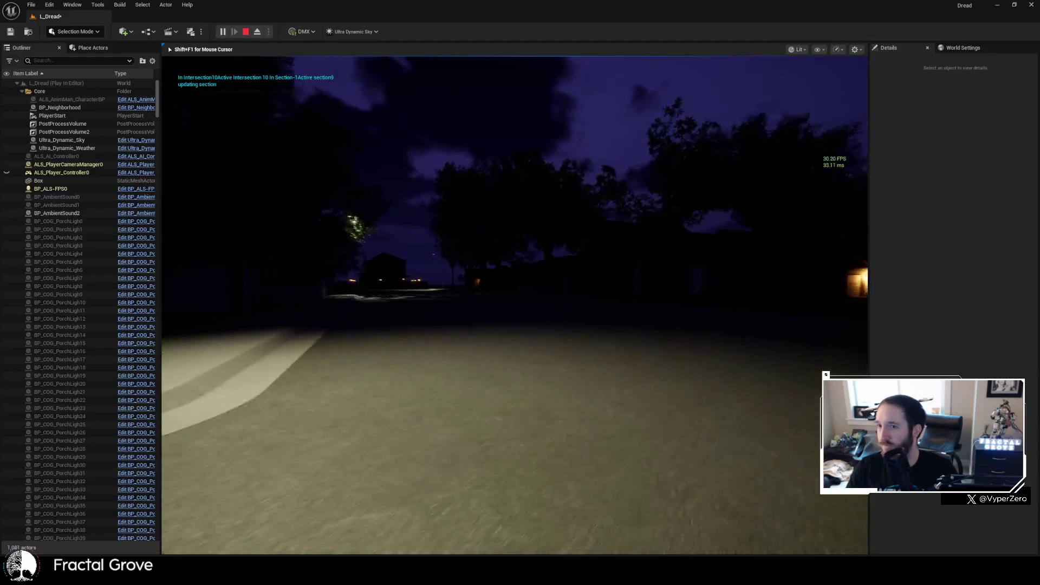
pyautogui.press('w')
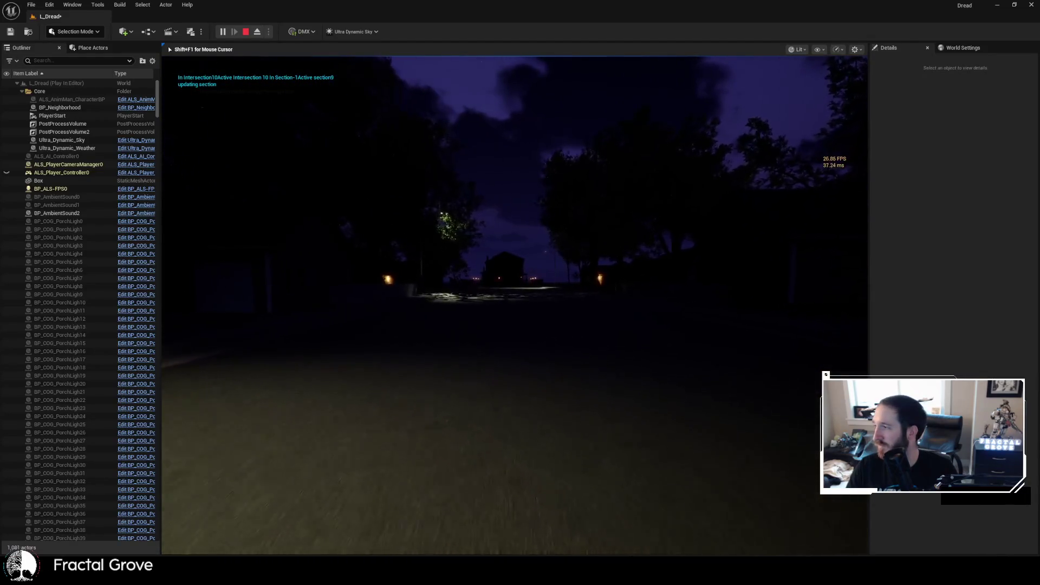
pyautogui.press('w')
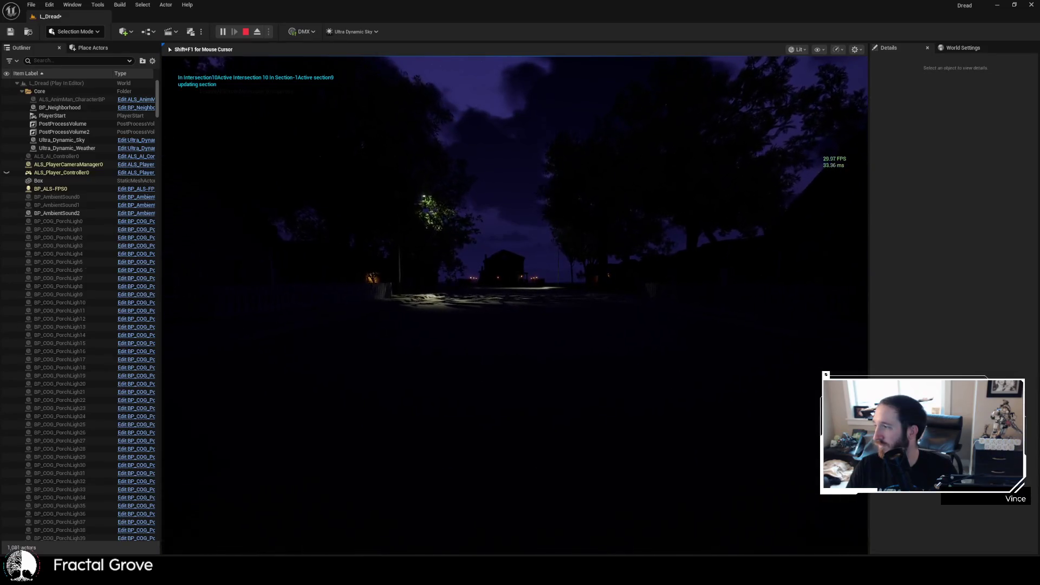
# - Walk down the street toward the porch-lit house, entering STREET 10
pyautogui.press('w')
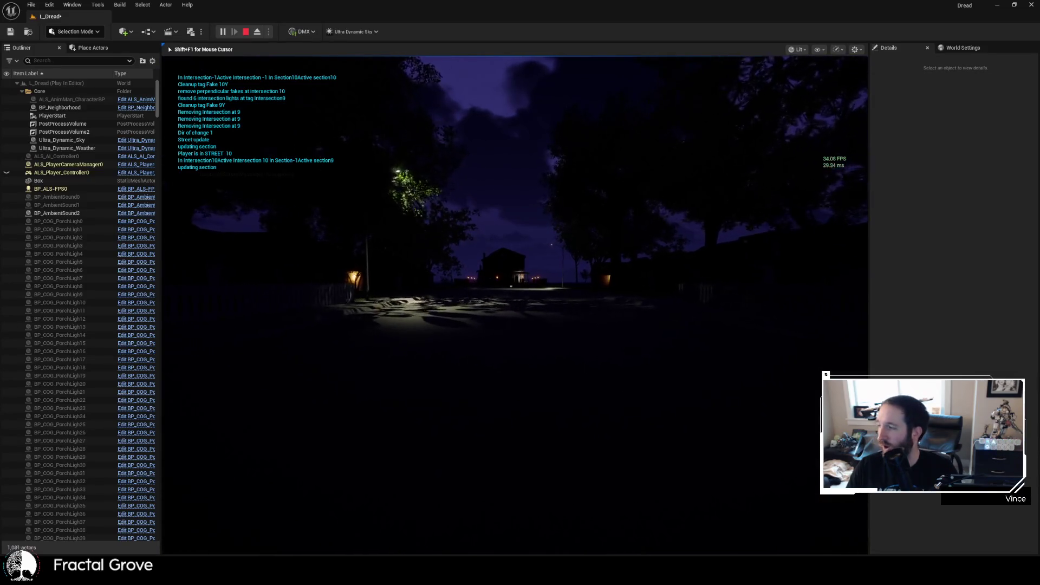
pyautogui.press('w')
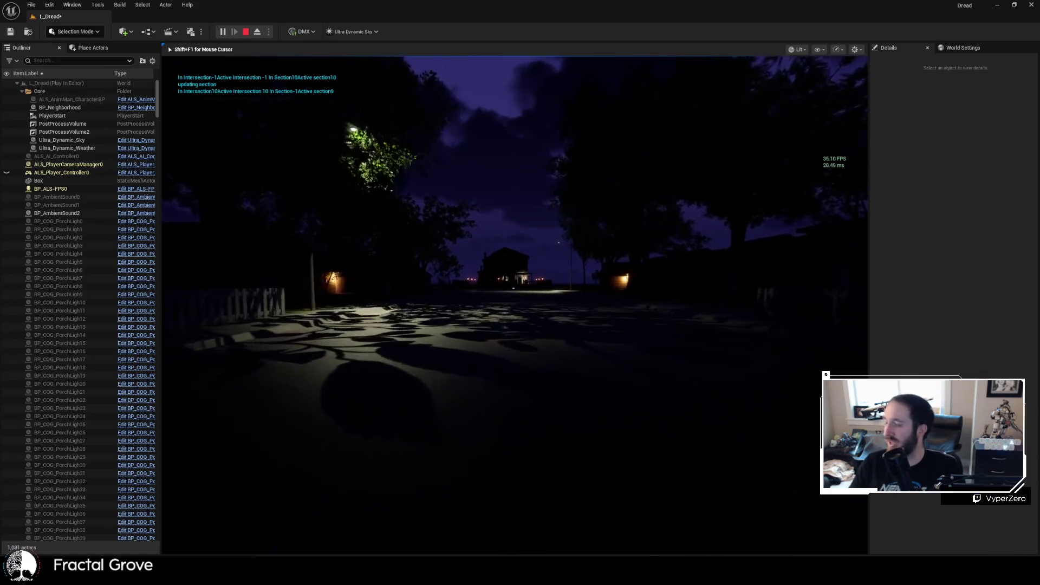
pyautogui.press('w')
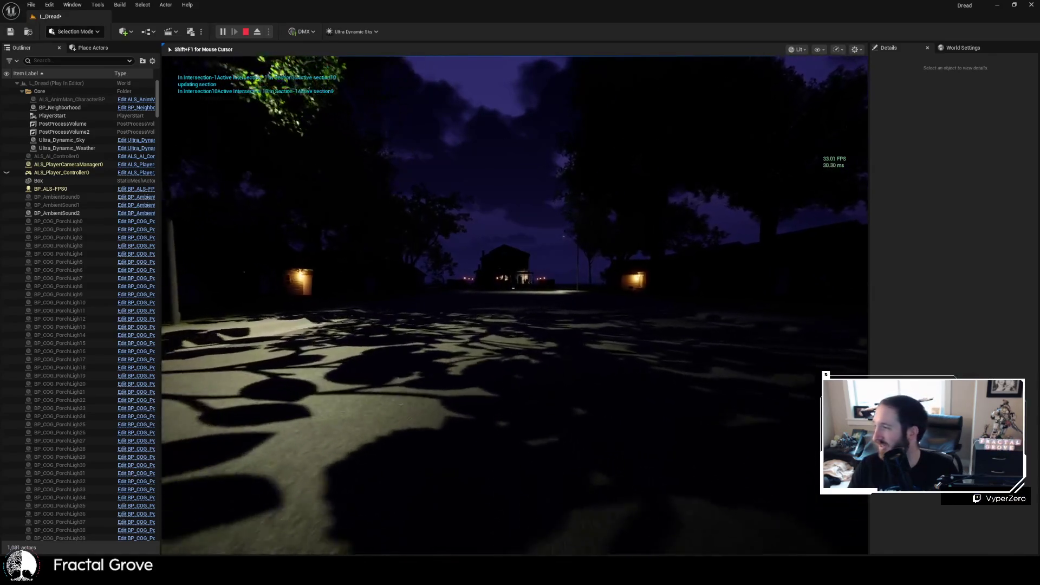
pyautogui.press('w')
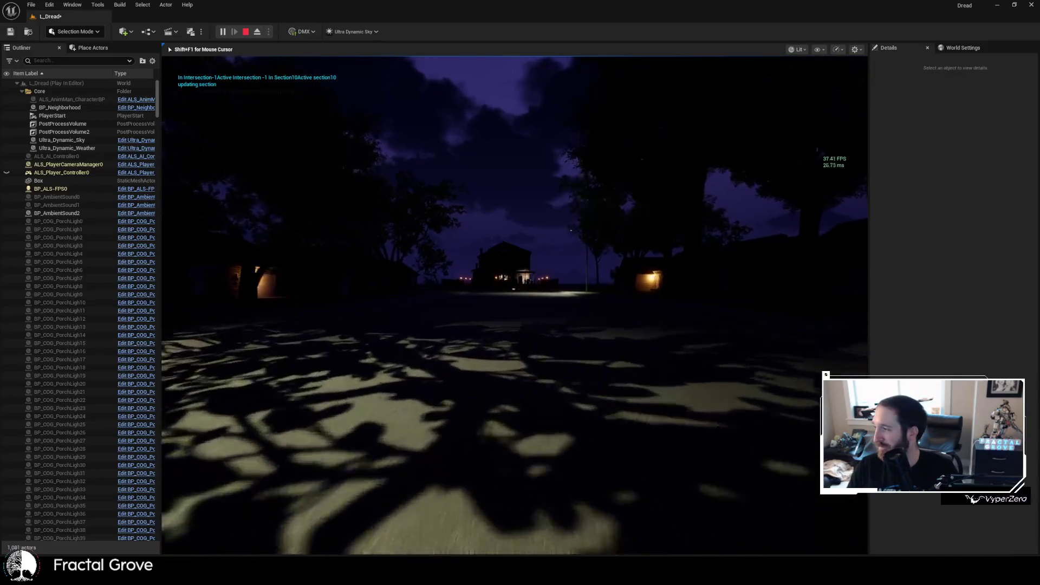
pyautogui.press('w')
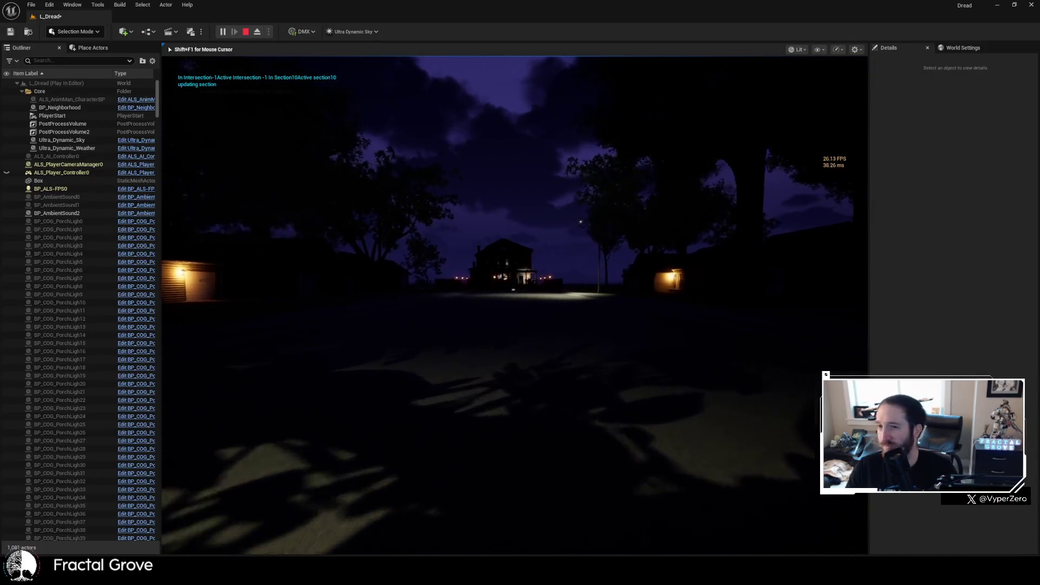
pyautogui.press('w')
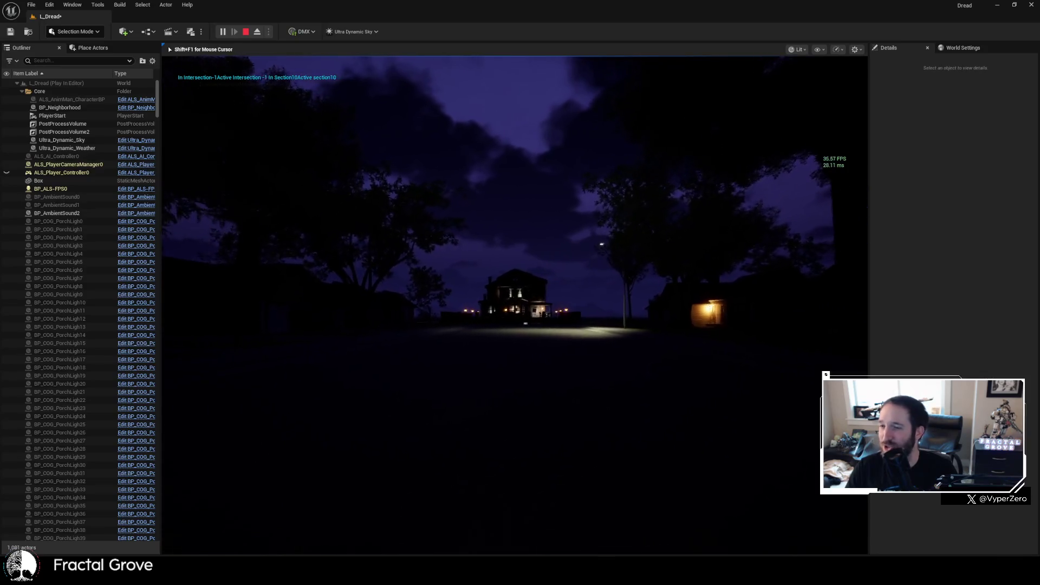
pyautogui.press('w')
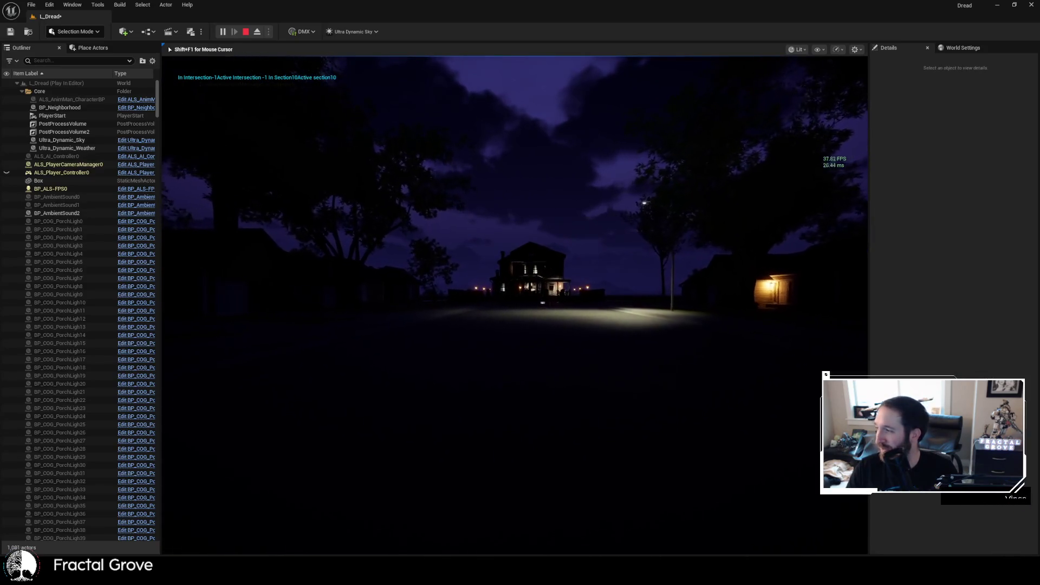
pyautogui.press('w')
pyautogui.press('w')
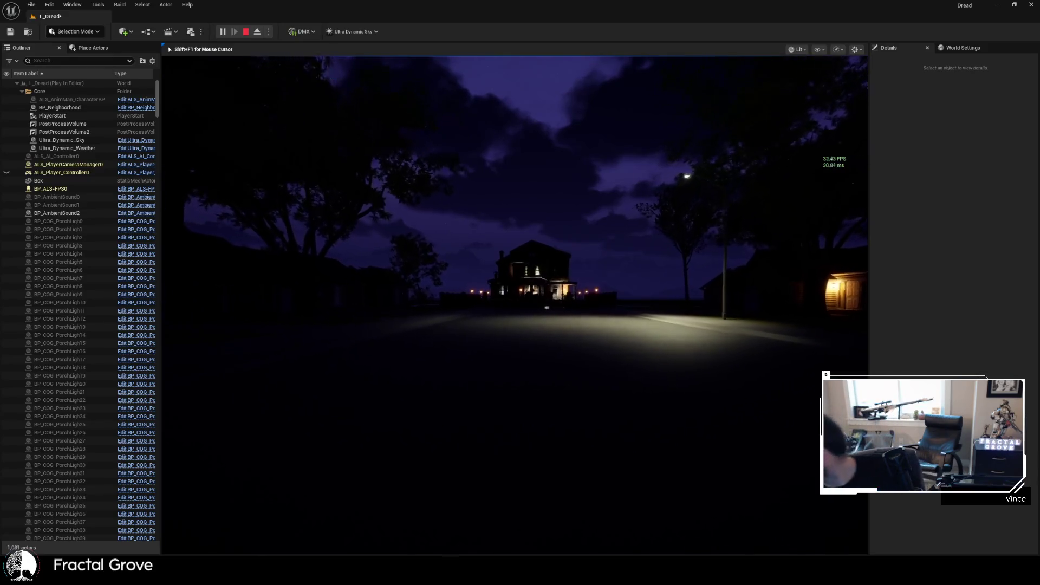
pyautogui.press('w')
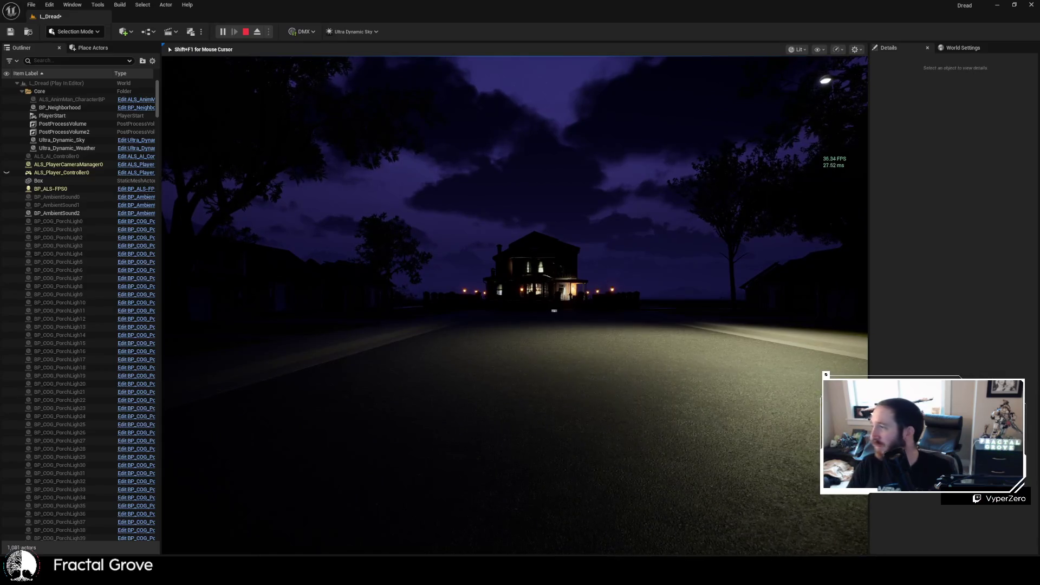
# - Walk up to the lit house's front fence until the house fills the view
pyautogui.press('w')
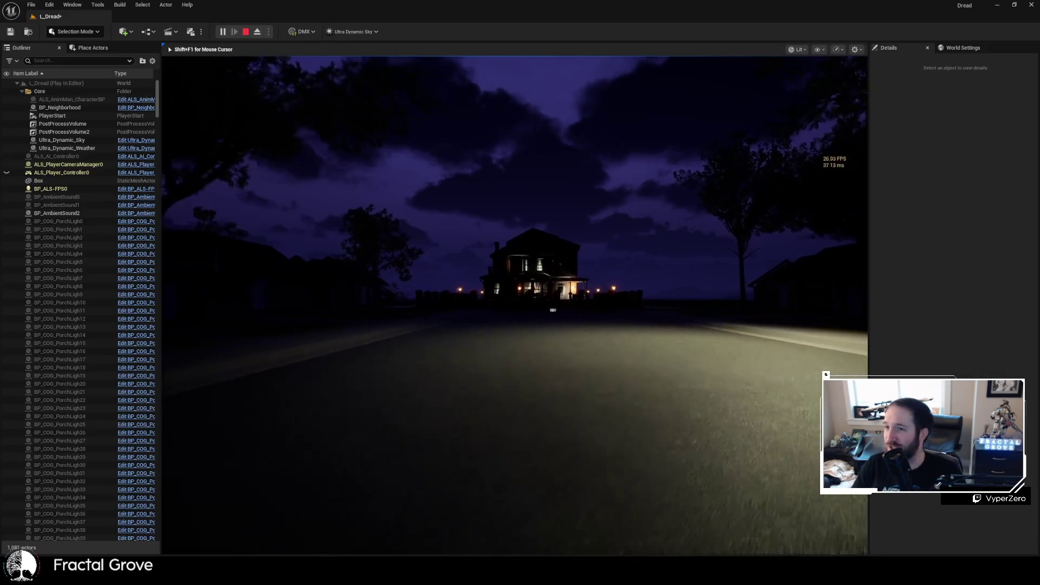
pyautogui.press('w')
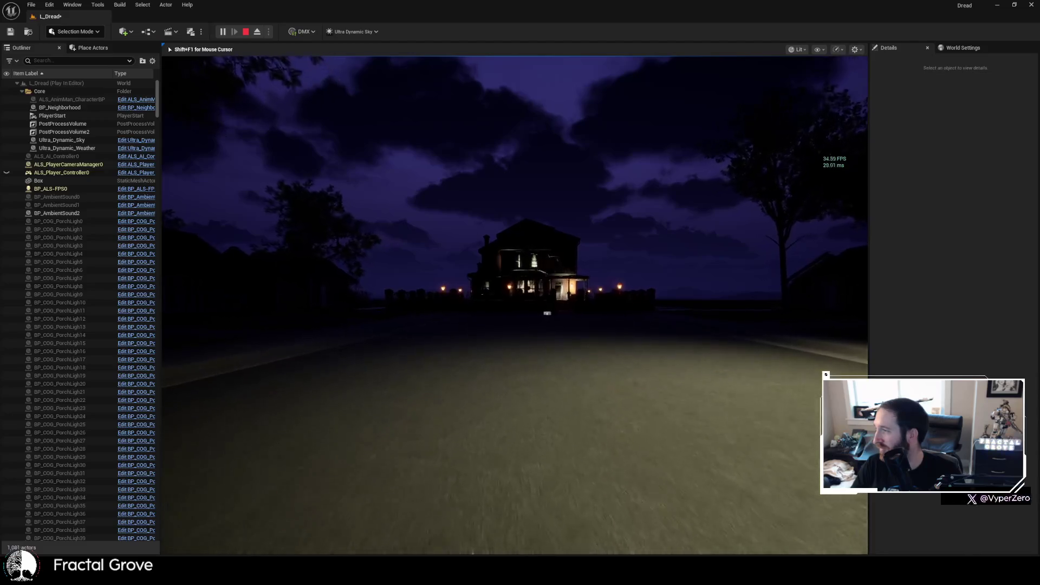
pyautogui.press('w')
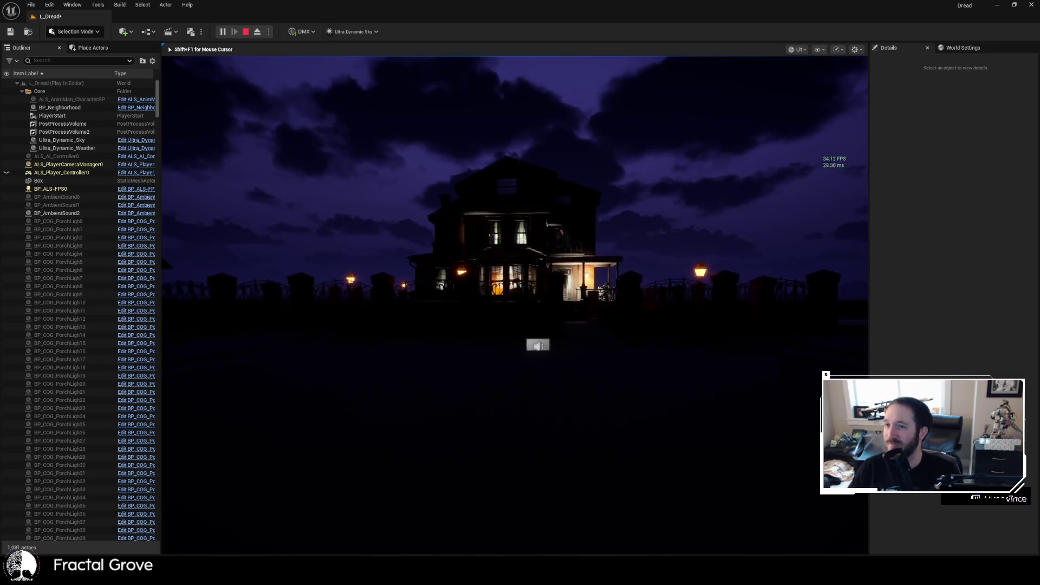
pyautogui.press('w')
pyautogui.press('w')
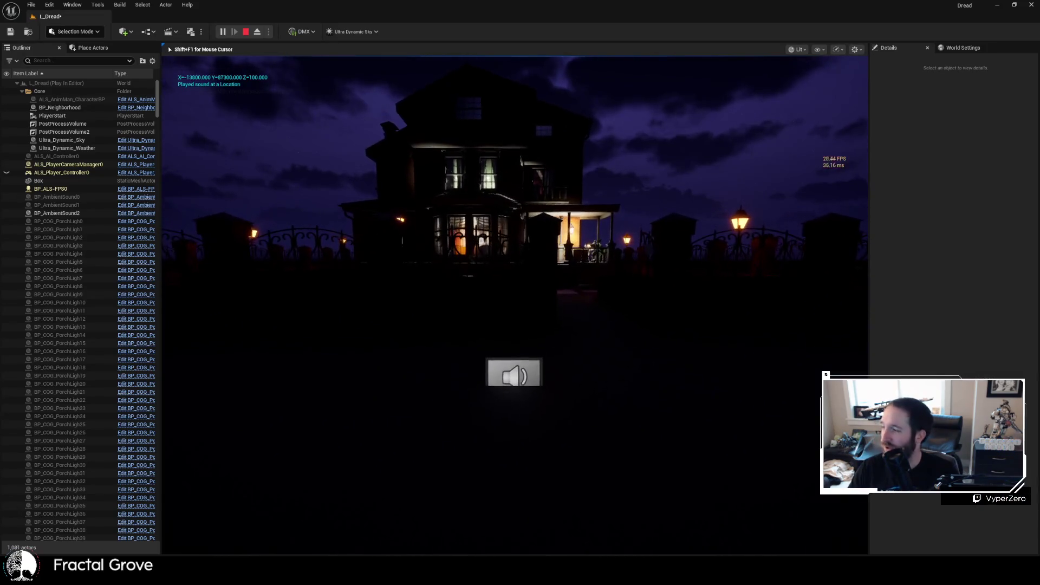
pyautogui.press('w')
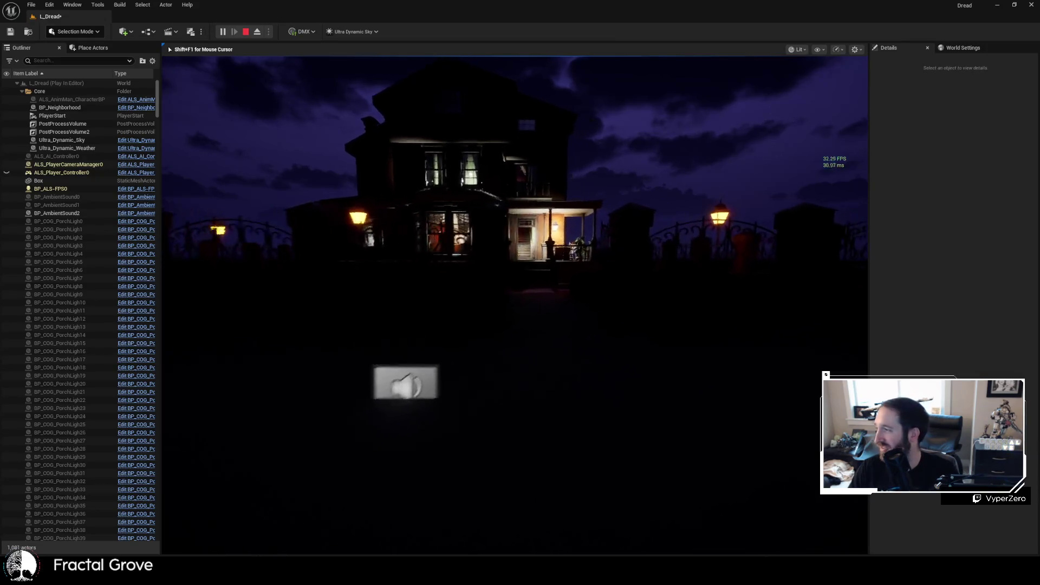
pyautogui.press('w')
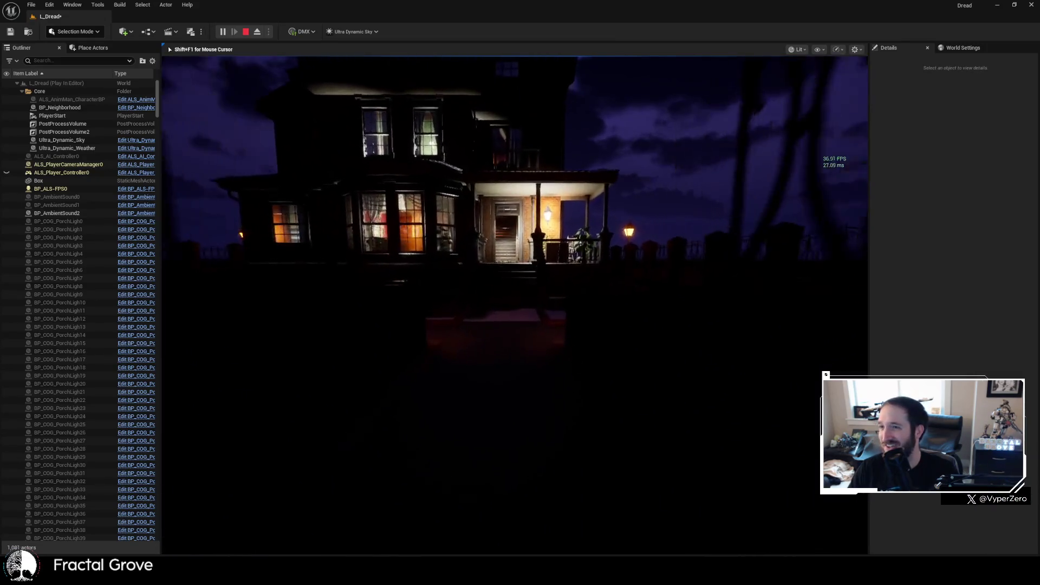
pyautogui.moveTo(509, 314)
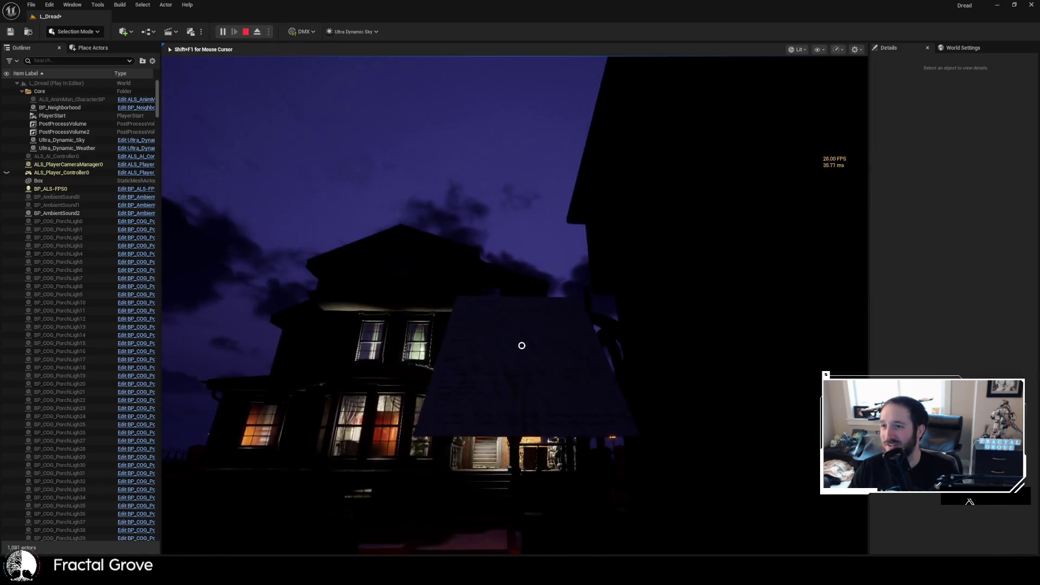
# - Dismiss the Spooky Doll message and walk across the porch through the front door
pyautogui.press('w')
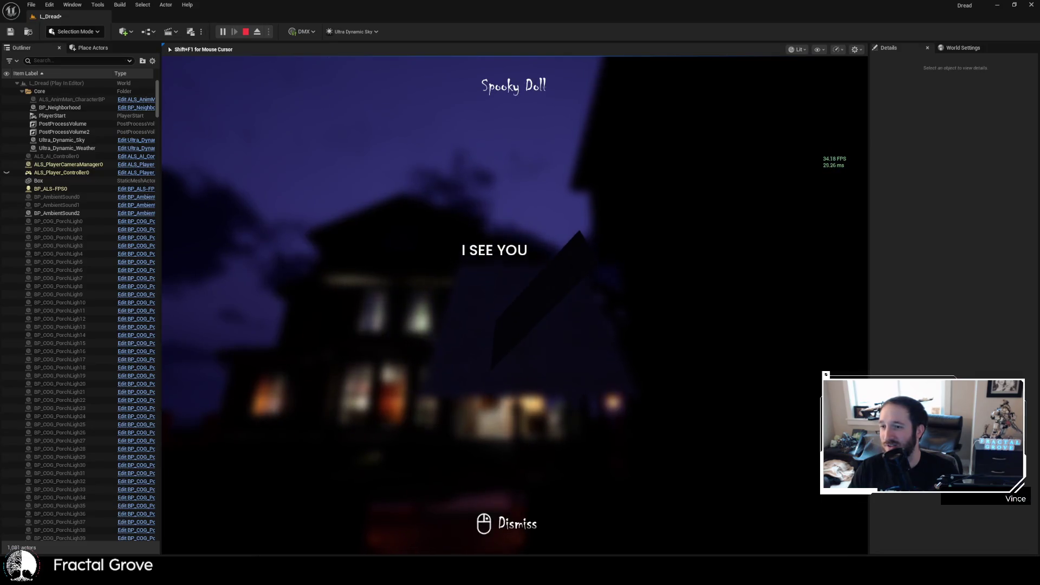
pyautogui.click(703, 248)
pyautogui.press('w')
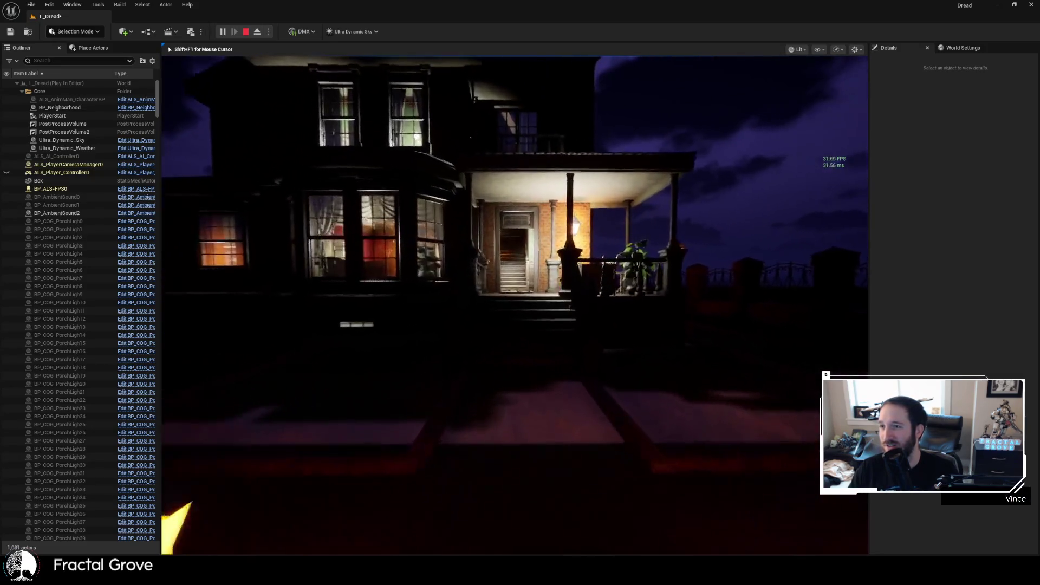
pyautogui.press('w')
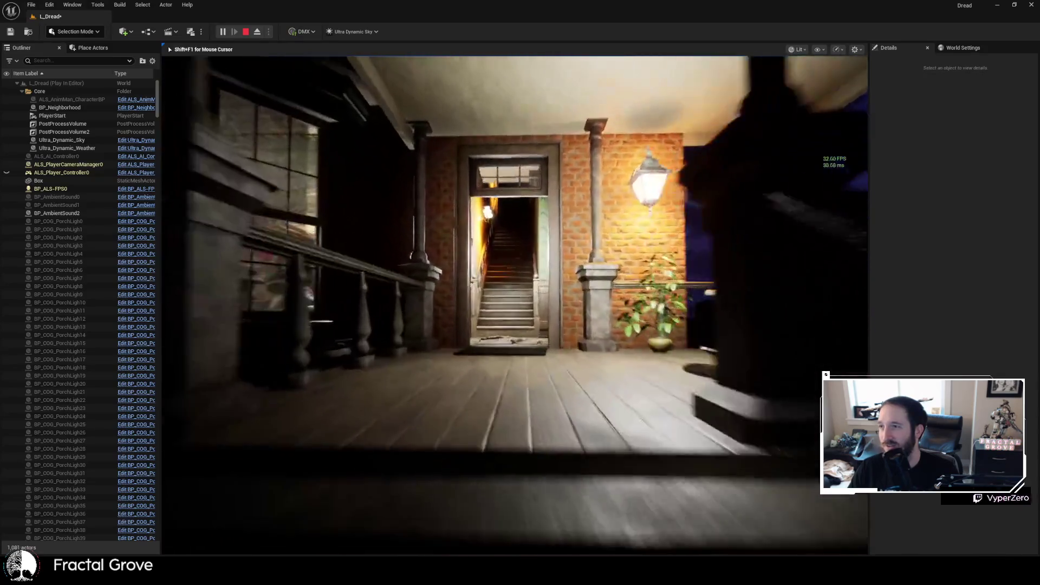
pyautogui.press('w')
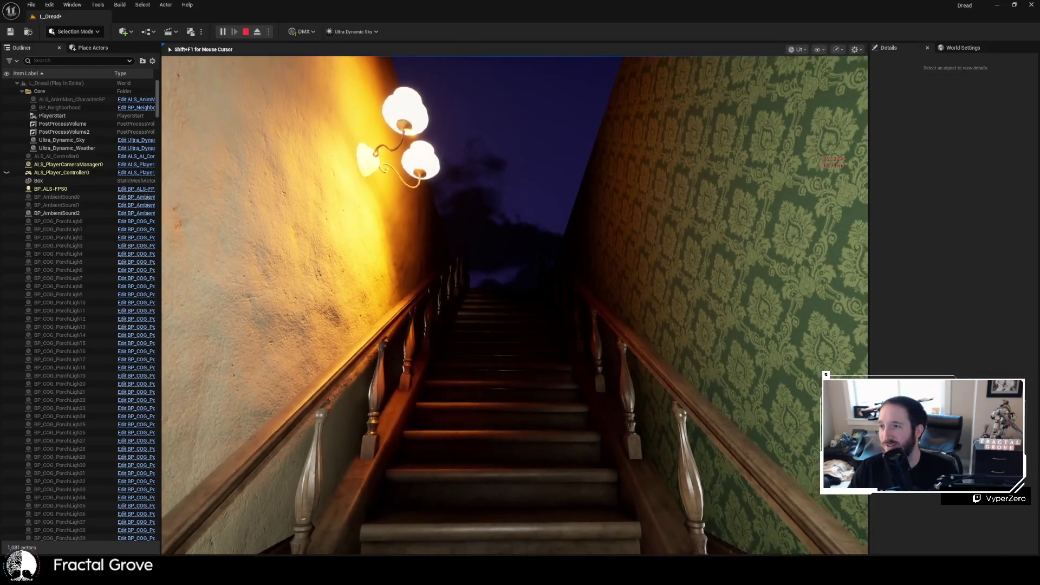
# - Climb the lamp-lined staircase corridor
pyautogui.press('w')
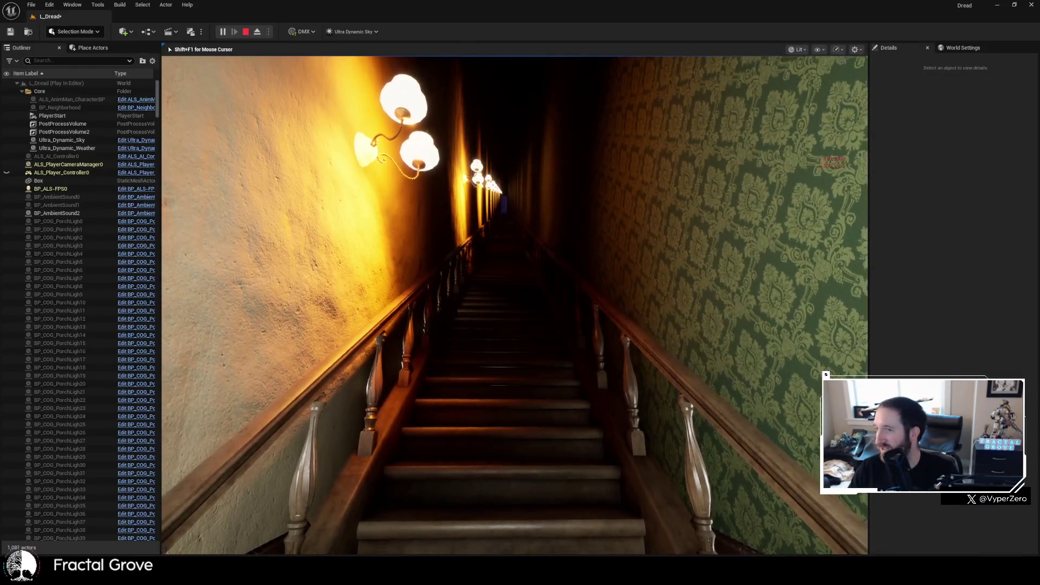
pyautogui.press('w')
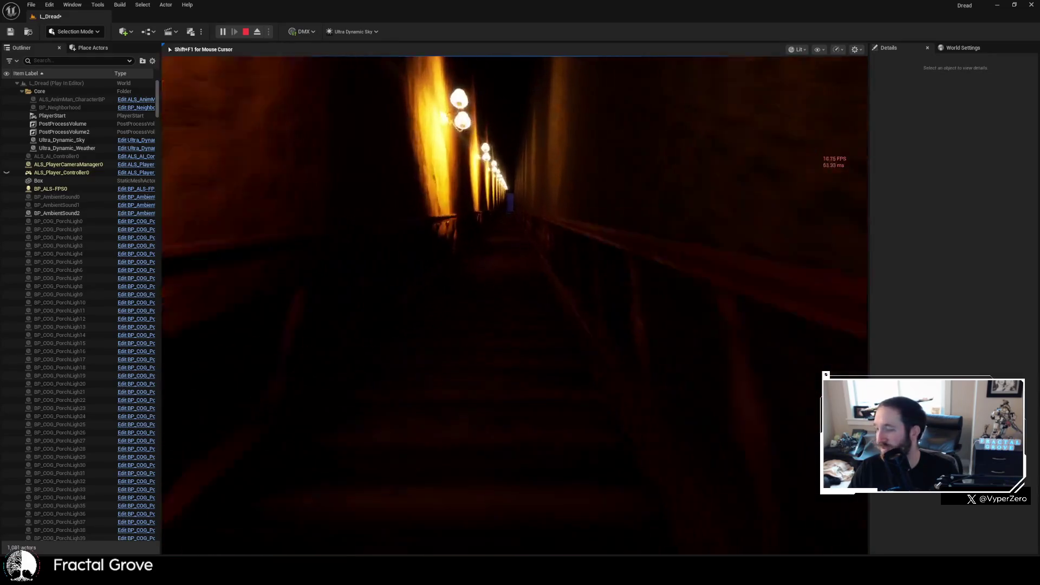
pyautogui.press('w')
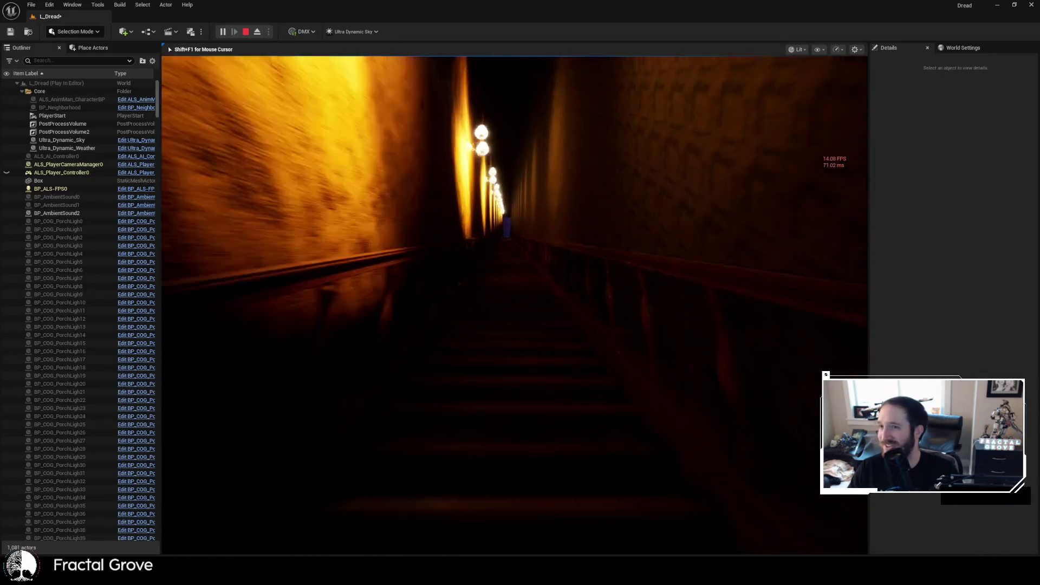
pyautogui.press('w')
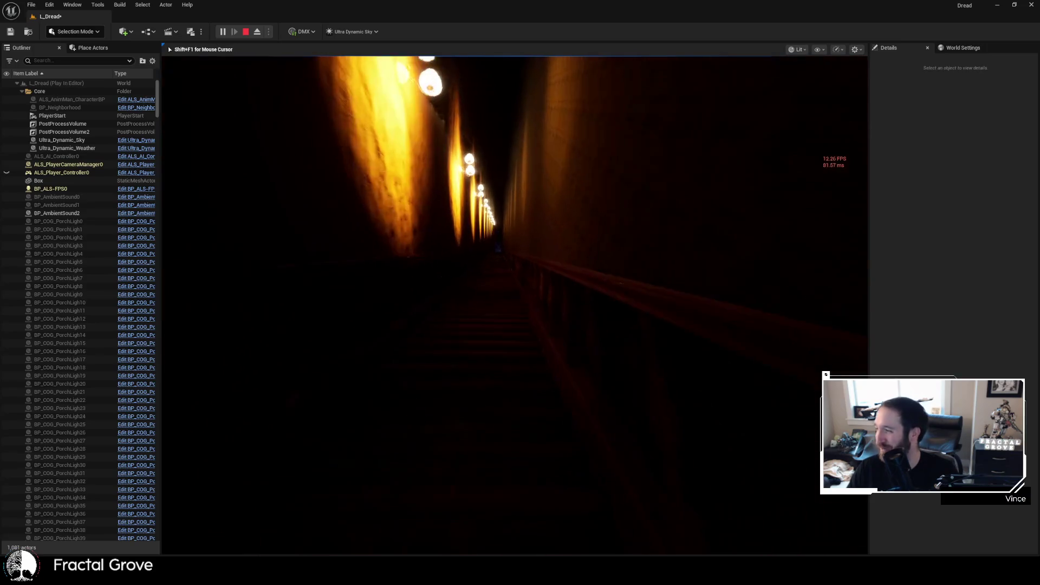
pyautogui.press('w')
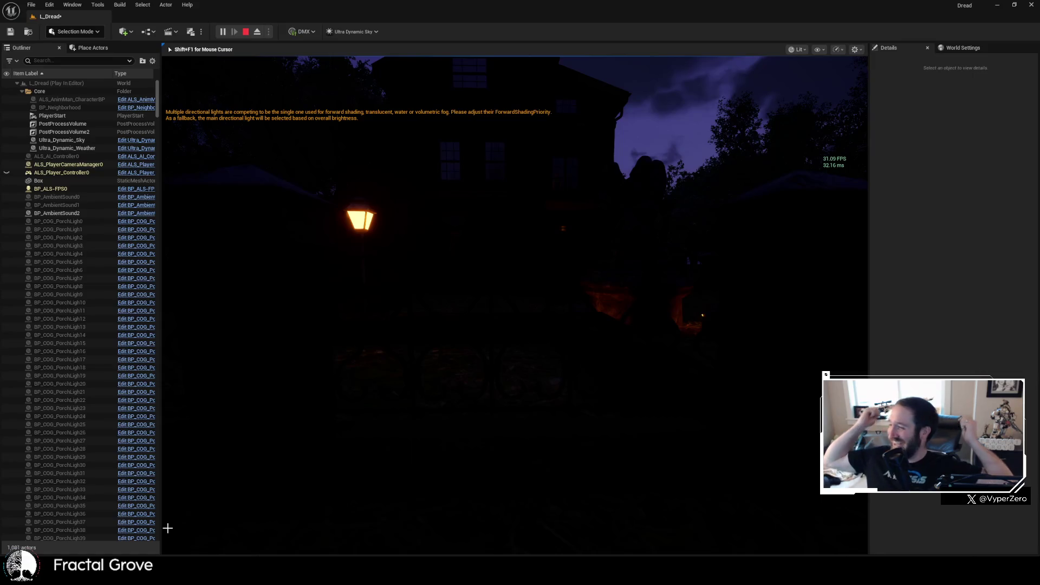
# - End PIE, focus on BP_AmbientSound1, and orbit out to a high view over the town
pyautogui.press('Escape')
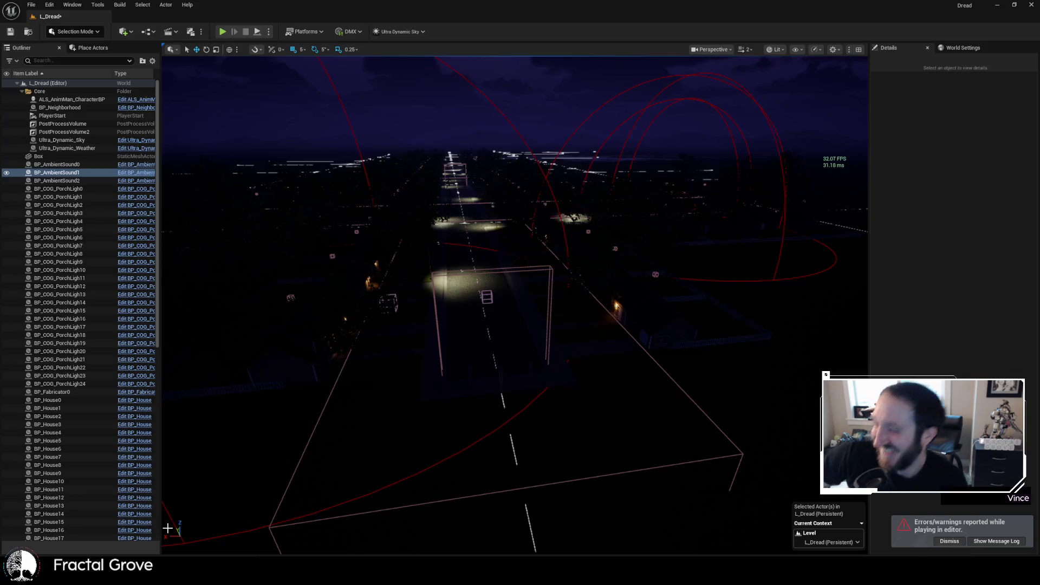
pyautogui.press('f')
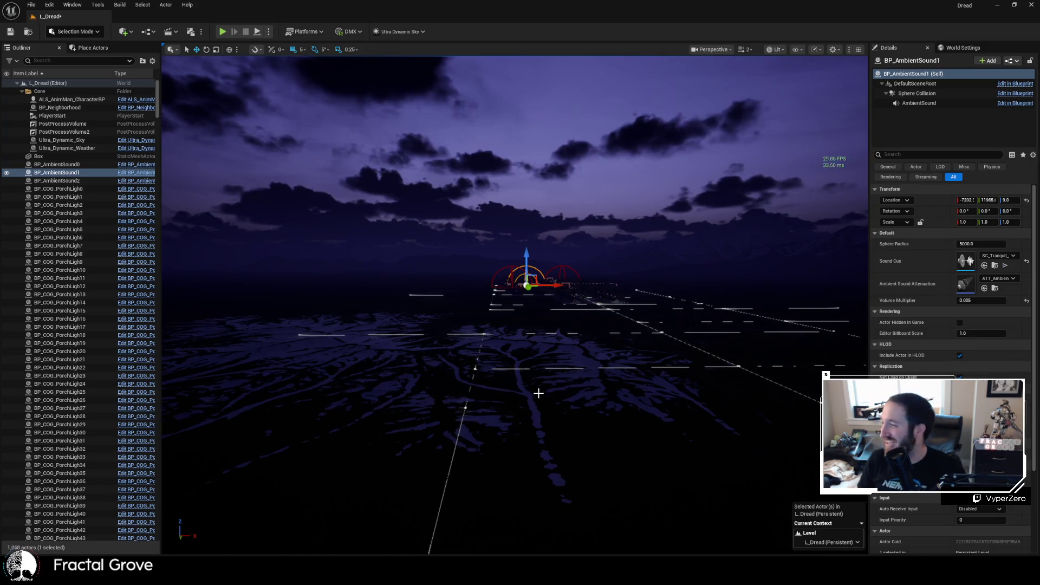
pyautogui.scroll(10, 576, 282)
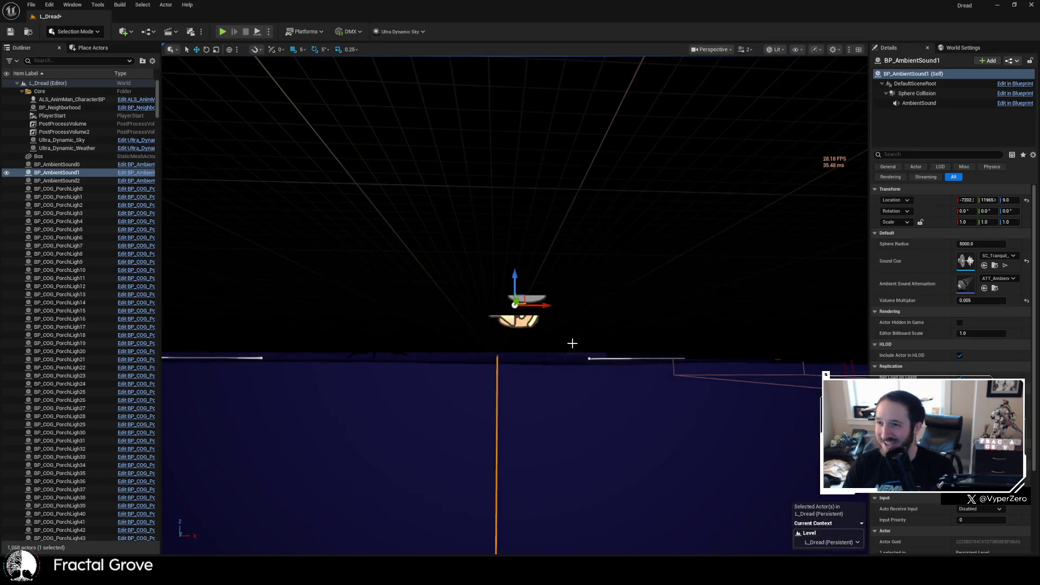
pyautogui.moveTo(572, 343)
pyautogui.mouseDown()
pyautogui.moveTo(564, 336)
pyautogui.moveTo(580, 330)
pyautogui.moveTo(571, 342)
pyautogui.mouseUp()
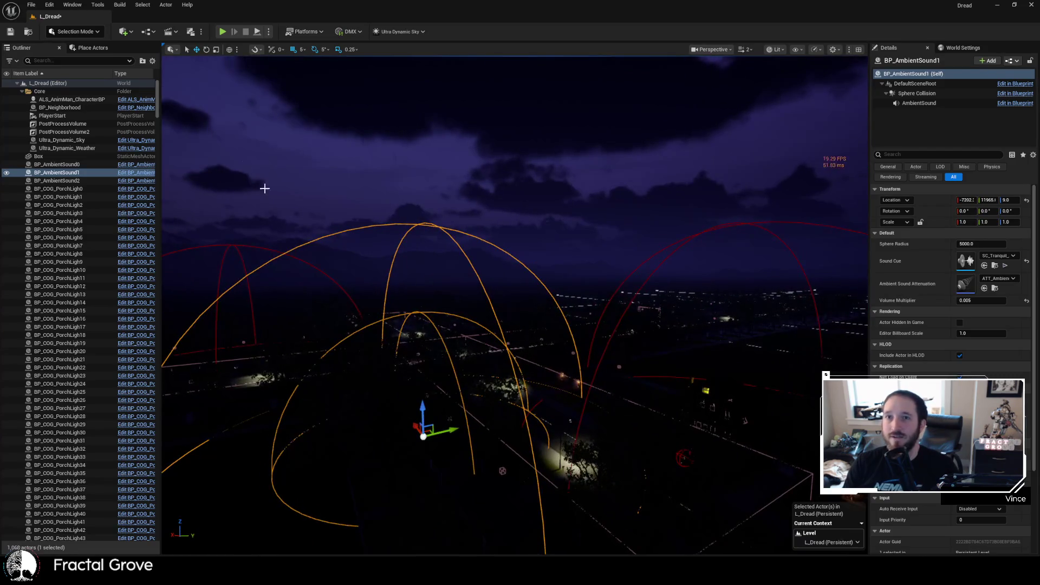
# - Open L_Manor_I from the SpookyHouse levels folder, choosing Don't Save for L_Dread
pyautogui.click(31, 5)
pyautogui.click(249, 121)
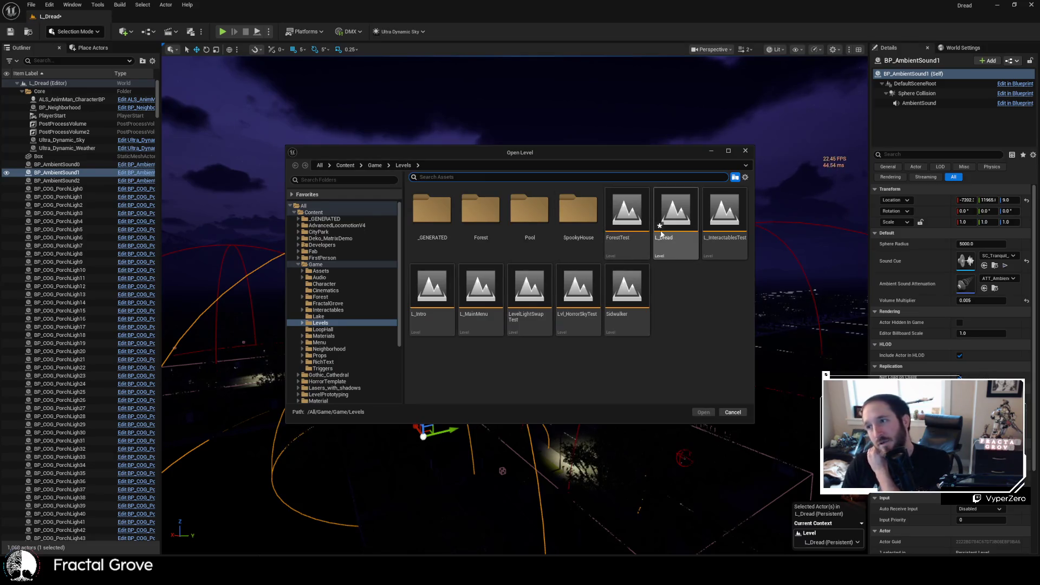
pyautogui.doubleClick(583, 222)
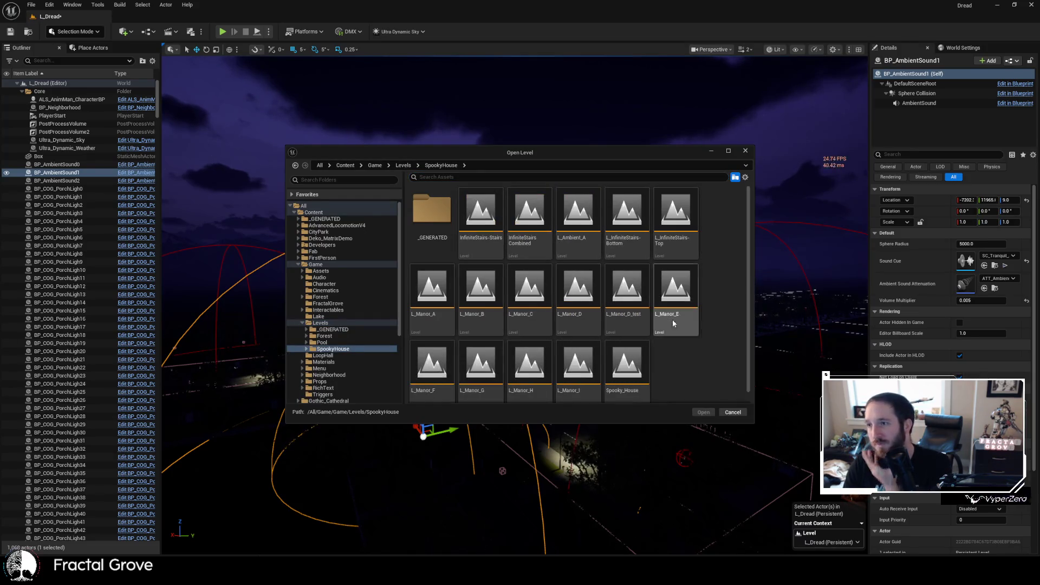
pyautogui.doubleClick(586, 369)
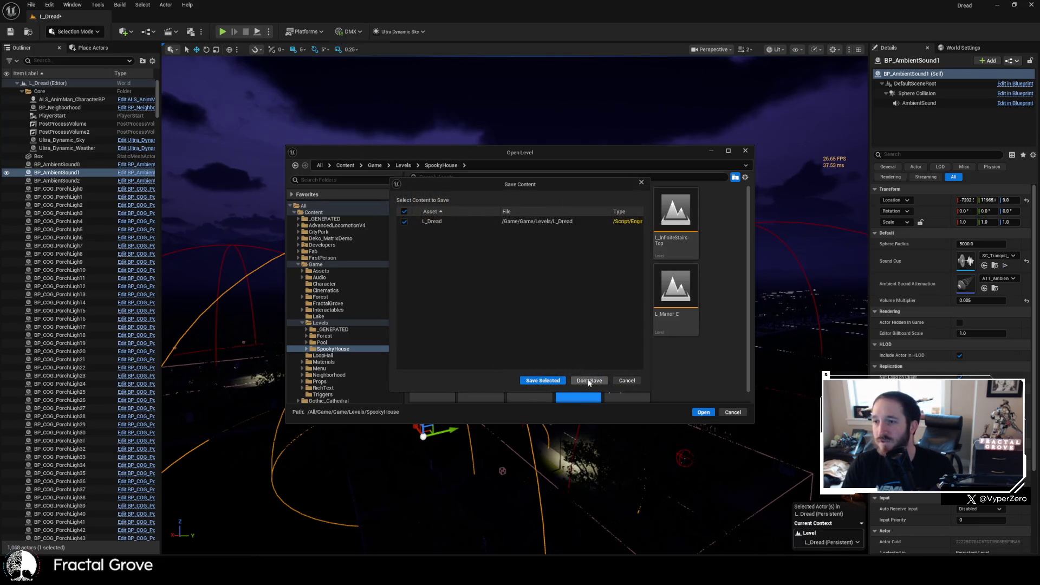
pyautogui.click(589, 381)
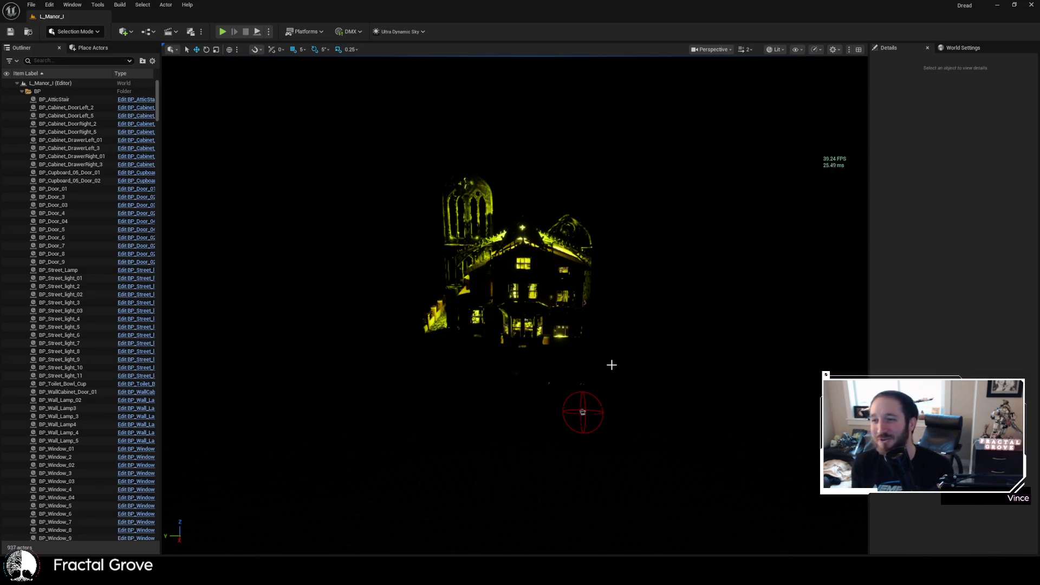
# - Switch the viewport to Unlit view mode and select the Gothic window mesh
pyautogui.click(777, 50)
pyautogui.click(785, 87)
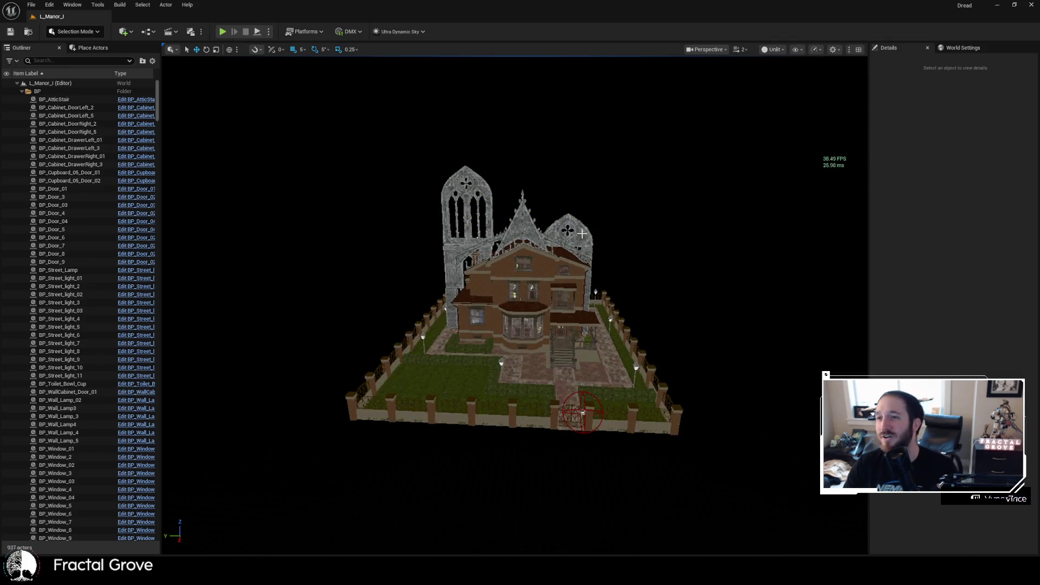
pyautogui.scroll(3, 582, 234)
pyautogui.scroll(-5, 474, 266)
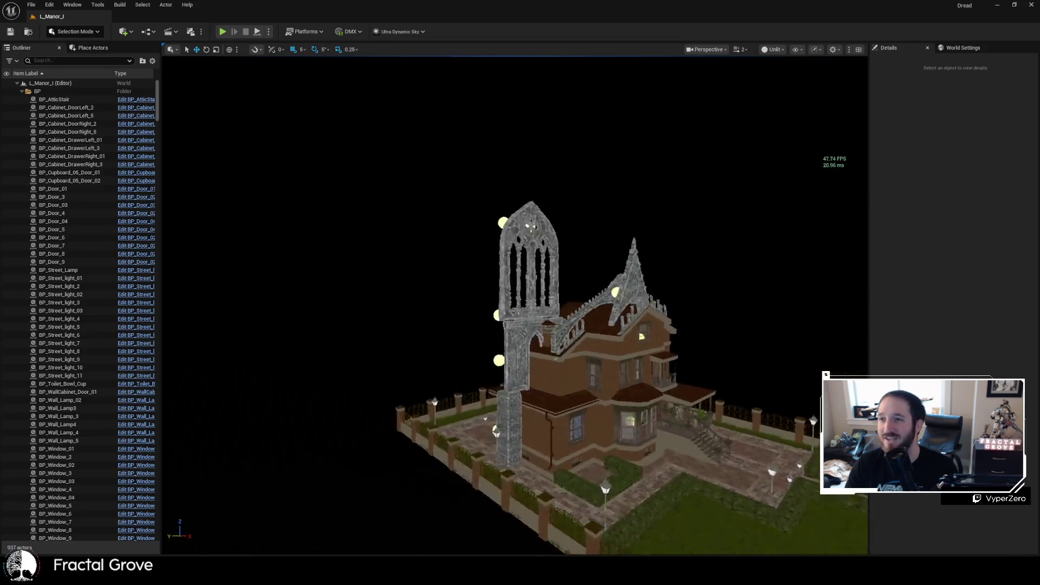
pyautogui.scroll(10, 474, 267)
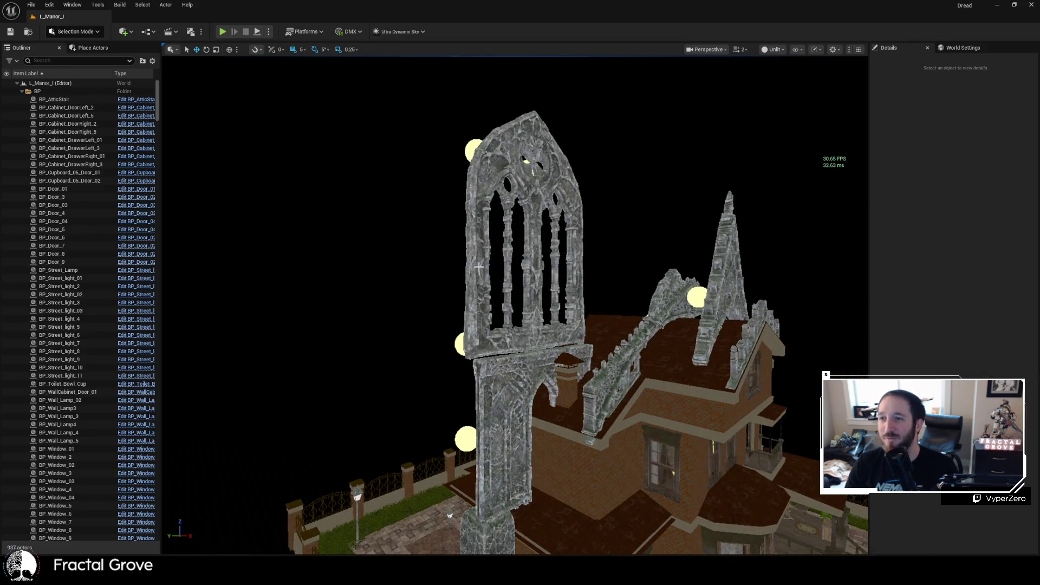
pyautogui.click(479, 266)
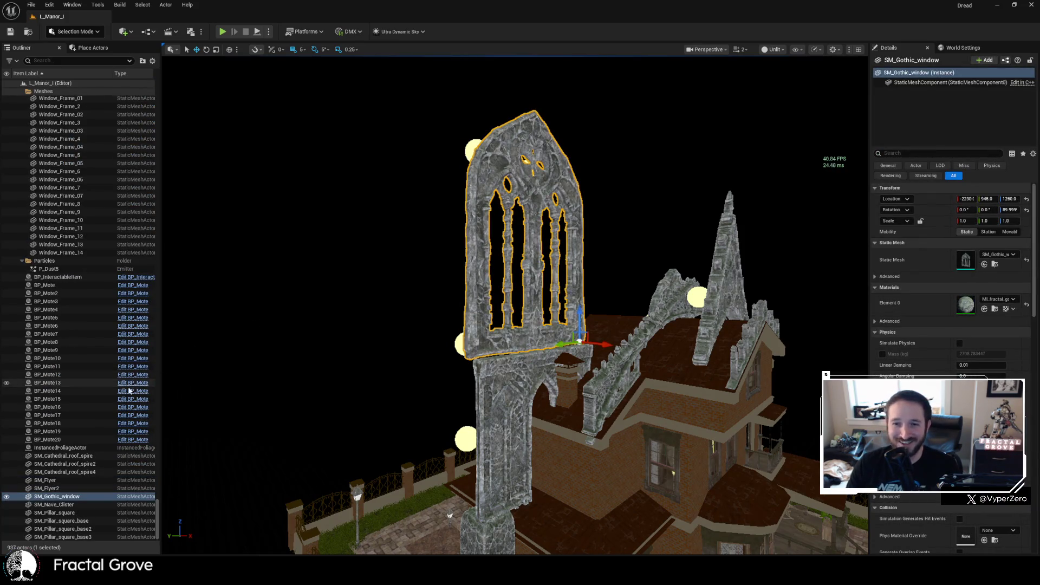
# - Select SM_Cathedral_roof_spire through SM_Window_decor in the Outliner and frame them in view
pyautogui.scroll(-1, 104, 462)
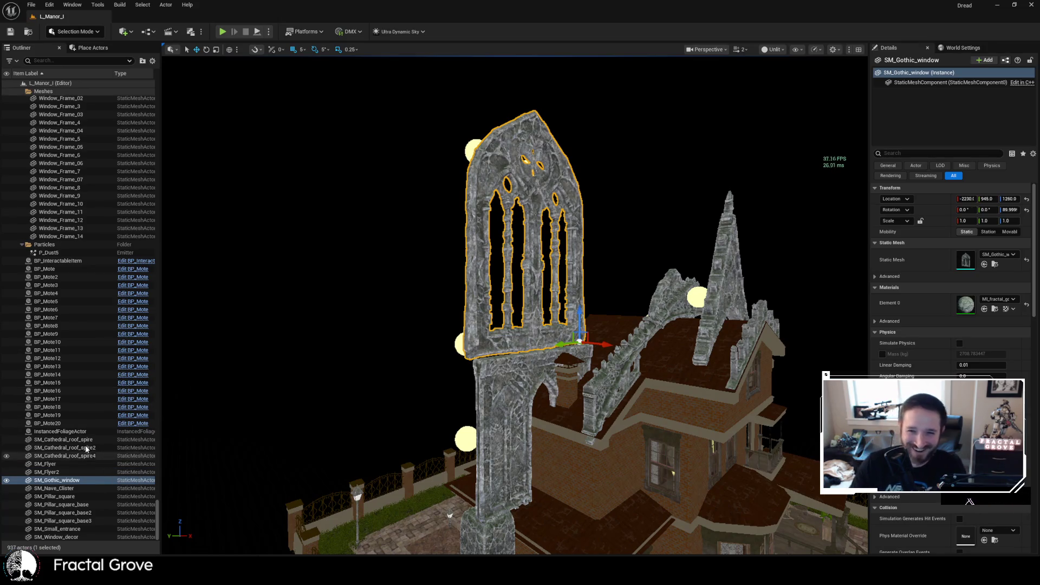
pyautogui.click(84, 441)
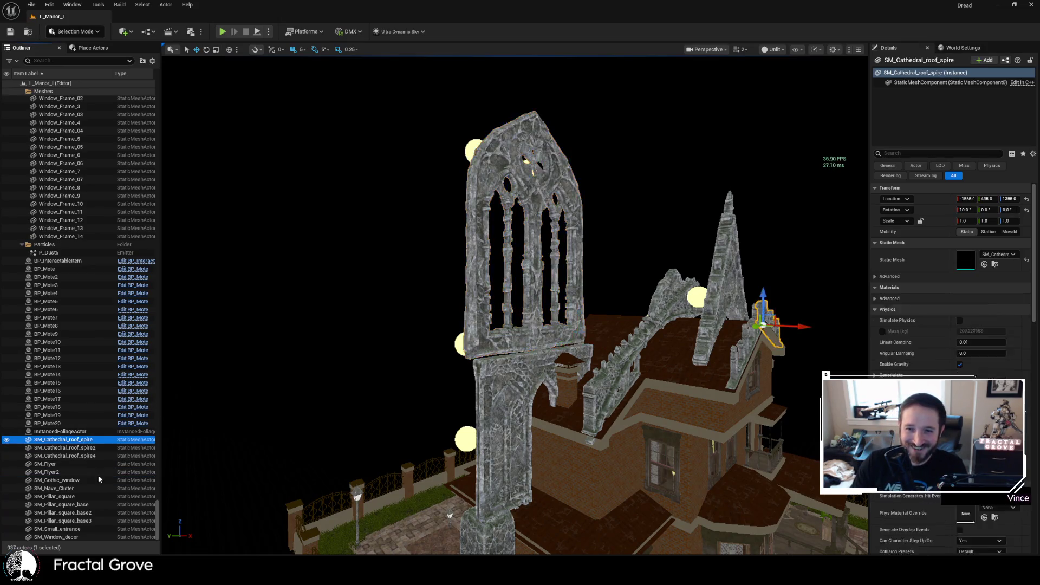
pyautogui.keyDown('shift'); pyautogui.click(84, 536); pyautogui.keyUp('shift')
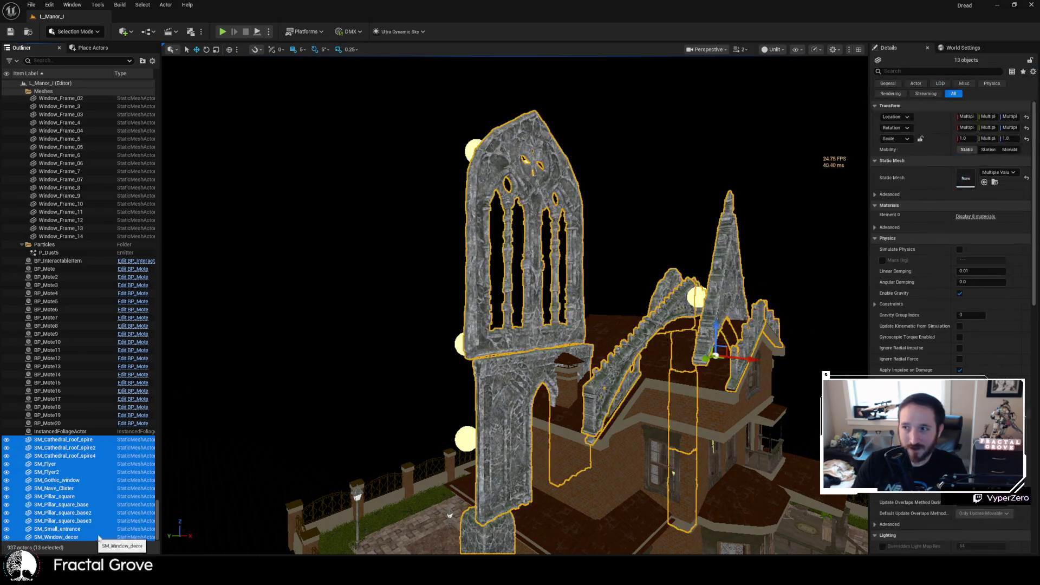
pyautogui.press('f')
pyautogui.press('w')
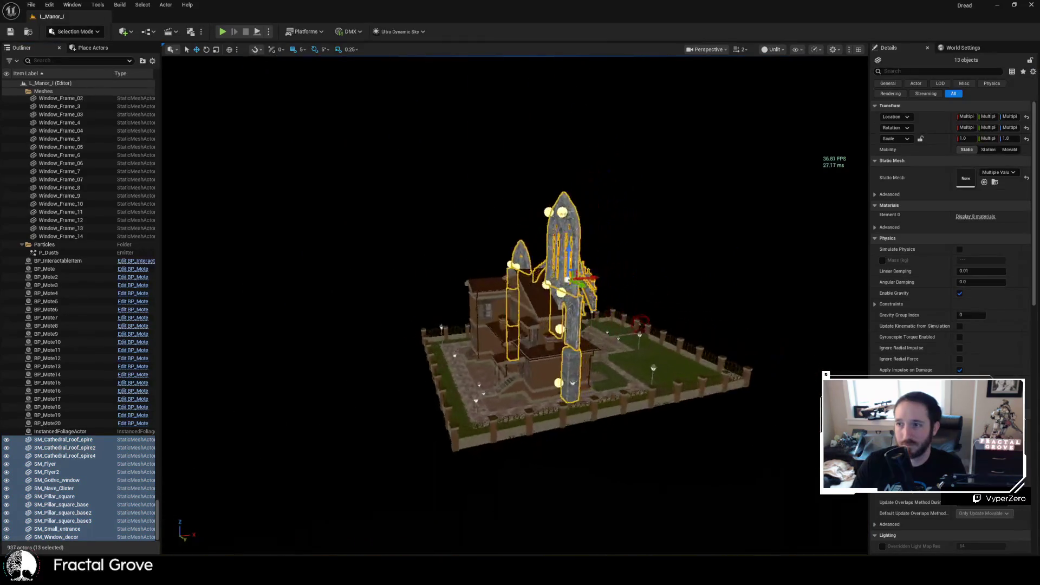
pyautogui.press('f')
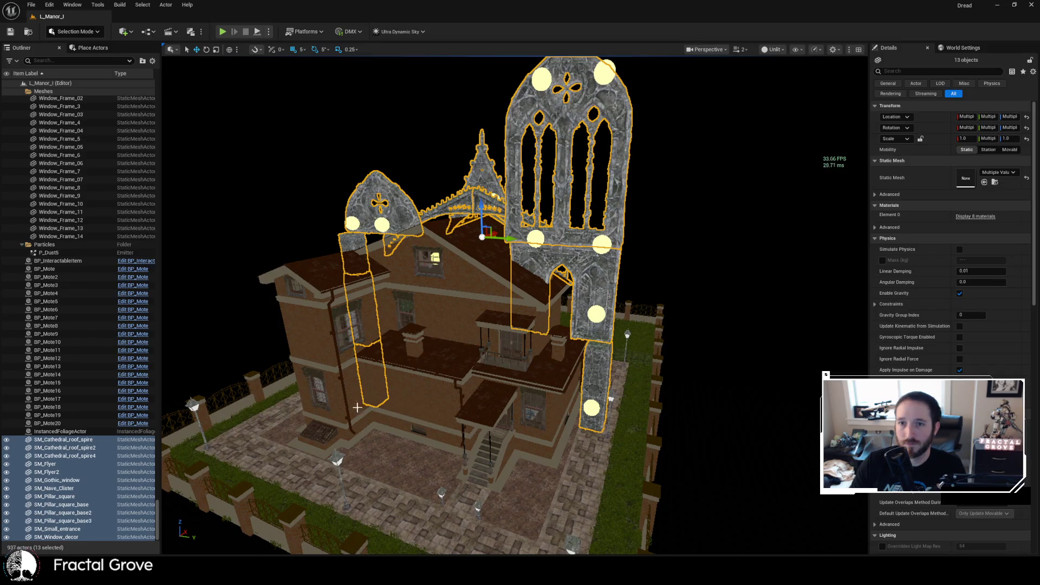
# - Try selecting the foliage actor and cathedral meshes through BP_Mote20, then focus on BP_InteractableItem
pyautogui.click(74, 431)
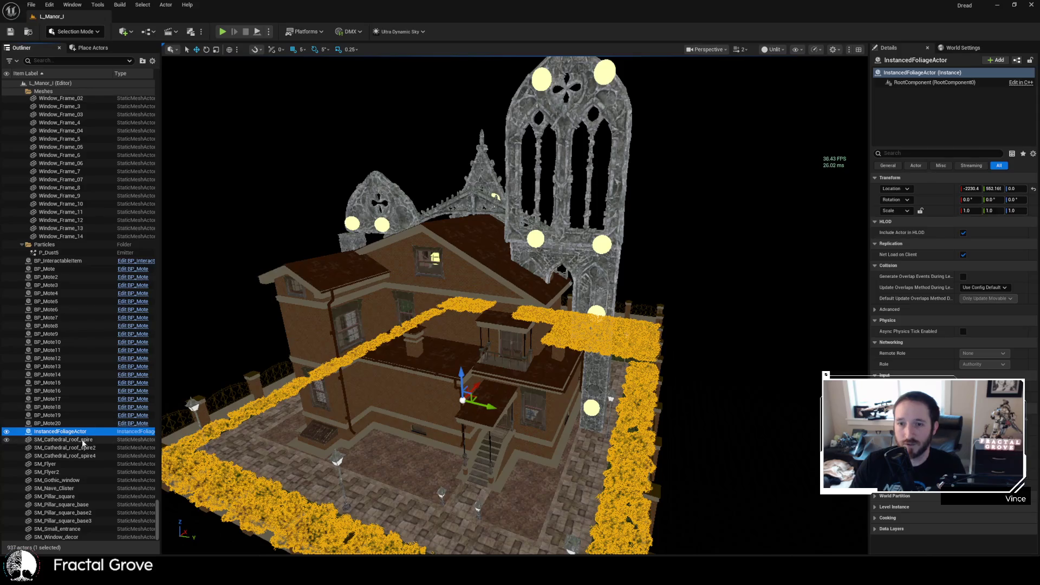
pyautogui.click(82, 440)
pyautogui.keyDown('shift'); pyautogui.click(77, 536); pyautogui.keyUp('shift')
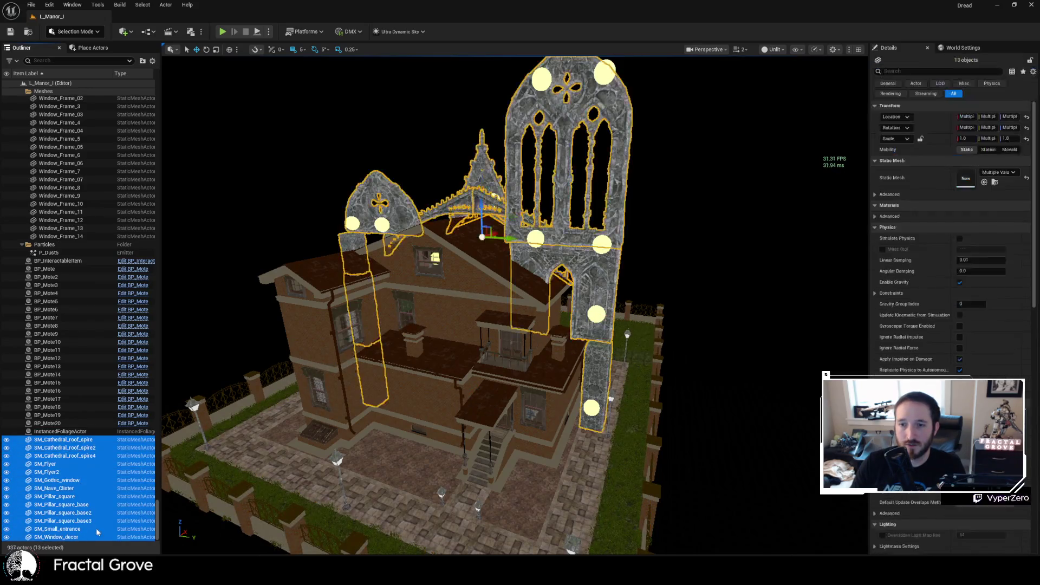
pyautogui.keyDown('ctrl'); pyautogui.click(61, 422); pyautogui.keyUp('ctrl')
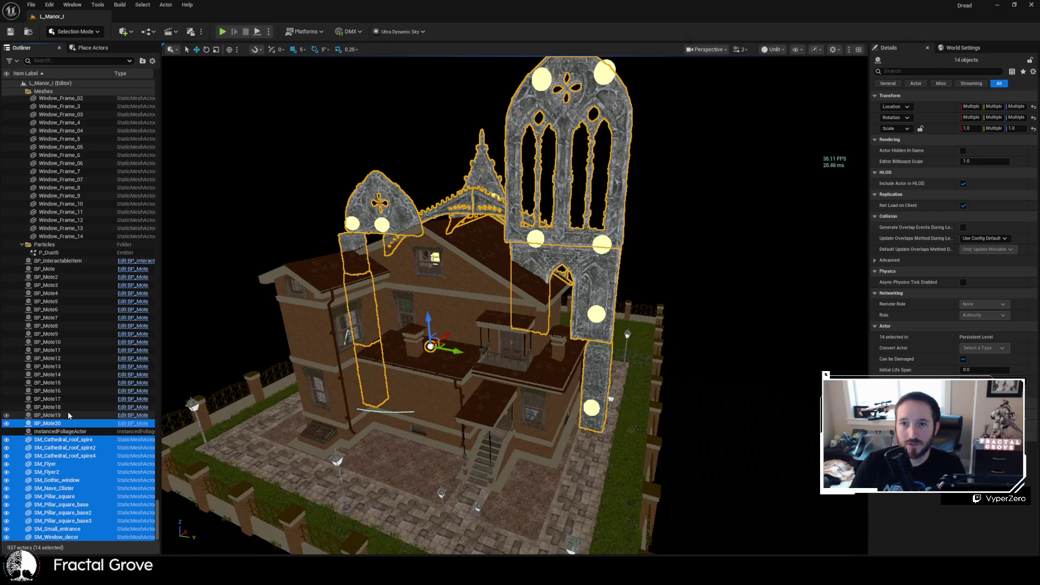
pyautogui.doubleClick(67, 262)
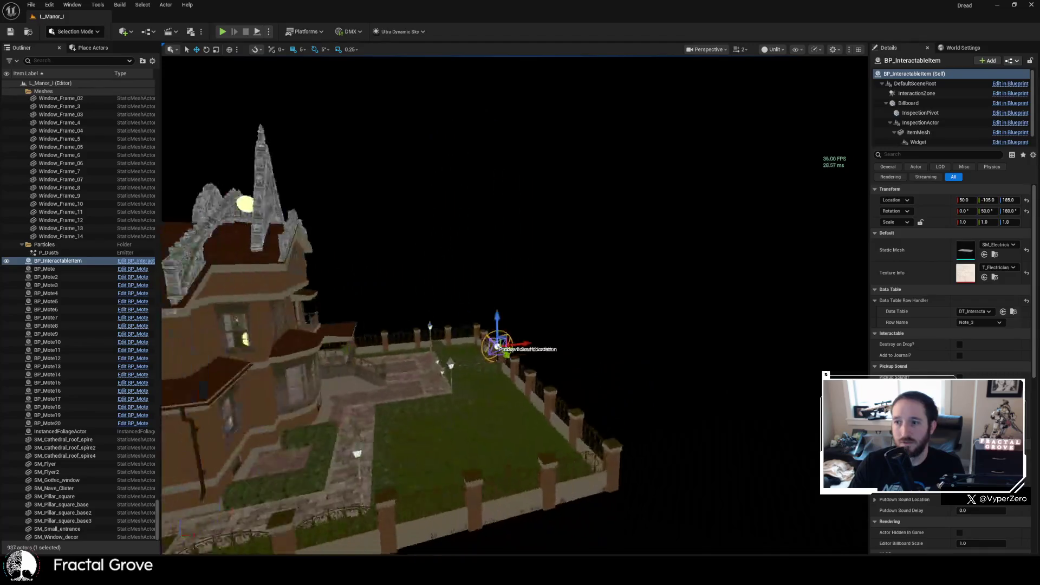
# - Select BP_Mote through BP_Mote20 and add the roof spires, flyers and Gothic window
pyautogui.click(46, 269)
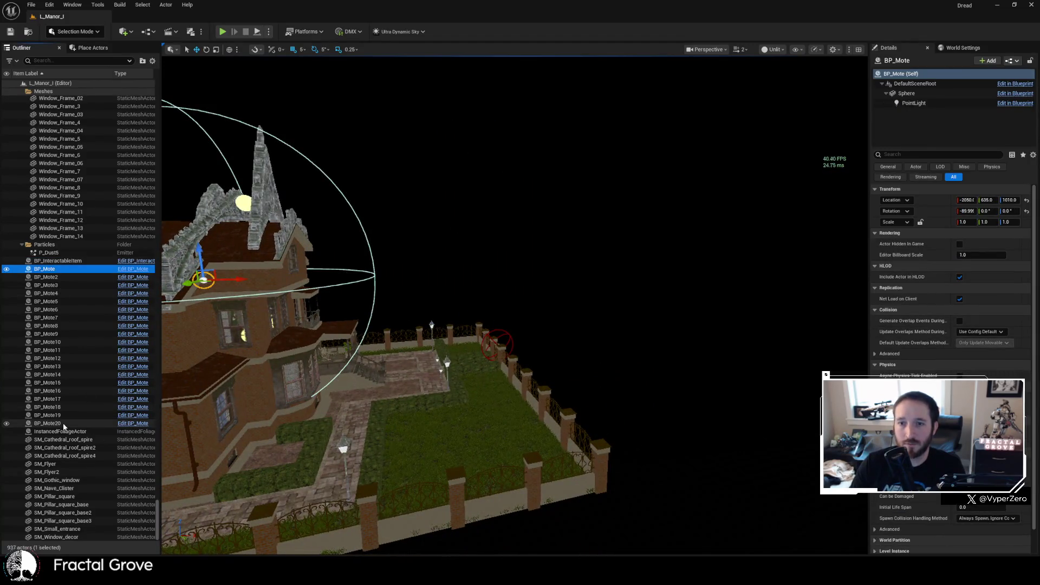
pyautogui.keyDown('shift'); pyautogui.click(48, 423); pyautogui.keyUp('shift')
pyautogui.keyDown('ctrl'); pyautogui.click(70, 440); pyautogui.keyUp('ctrl')
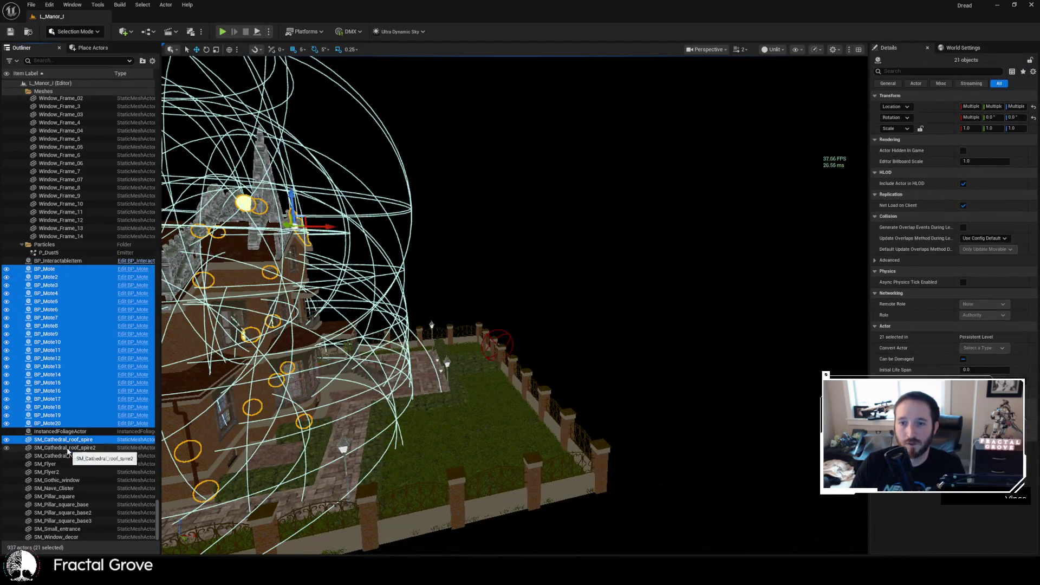
pyautogui.keyDown('ctrl'); pyautogui.click(68, 448); pyautogui.keyUp('ctrl')
pyautogui.keyDown('ctrl'); pyautogui.click(66, 455); pyautogui.keyUp('ctrl')
pyautogui.keyDown('ctrl'); pyautogui.click(63, 465); pyautogui.keyUp('ctrl')
pyautogui.keyDown('ctrl'); pyautogui.click(60, 472); pyautogui.keyUp('ctrl')
pyautogui.keyDown('ctrl'); pyautogui.click(61, 480); pyautogui.keyUp('ctrl')
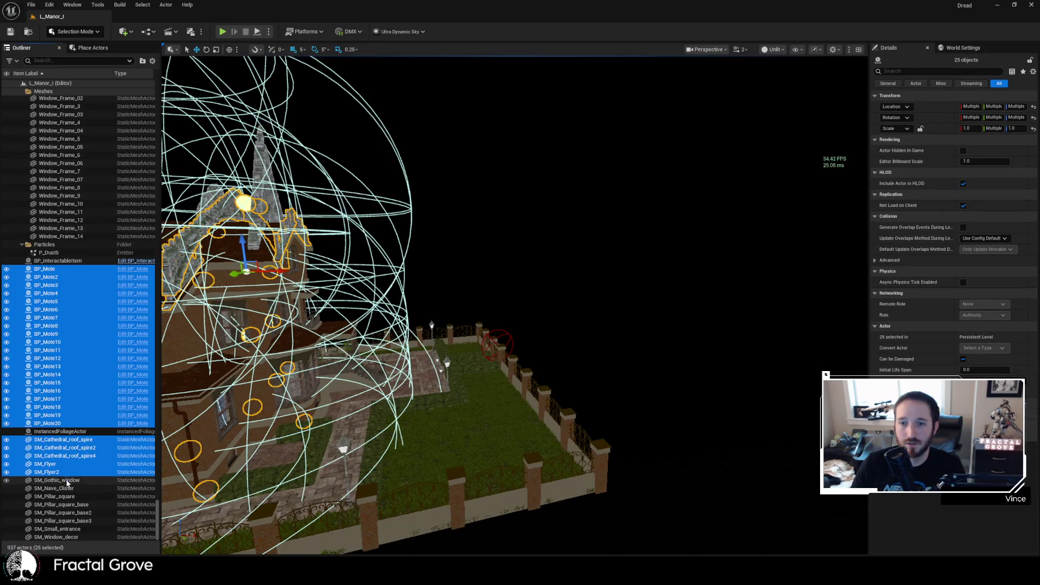
# - Add SM_Nave_Clister, the square pillars and remaining cathedral meshes, then frame all 33 actors
pyautogui.keyDown('ctrl'); pyautogui.click(72, 488); pyautogui.keyUp('ctrl')
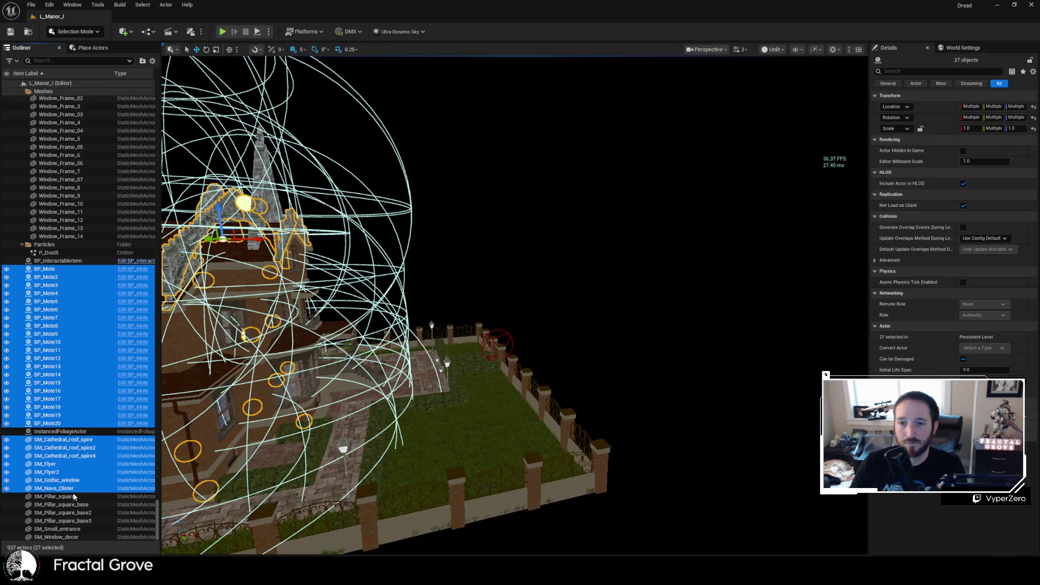
pyautogui.keyDown('ctrl'); pyautogui.click(74, 496); pyautogui.keyUp('ctrl')
pyautogui.keyDown('ctrl'); pyautogui.click(73, 504); pyautogui.keyUp('ctrl')
pyautogui.keyDown('ctrl'); pyautogui.click(72, 513); pyautogui.keyUp('ctrl')
pyautogui.keyDown('ctrl'); pyautogui.click(72, 521); pyautogui.keyUp('ctrl')
pyautogui.keyDown('ctrl'); pyautogui.click(72, 529); pyautogui.keyUp('ctrl')
pyautogui.keyDown('ctrl'); pyautogui.click(72, 537); pyautogui.keyUp('ctrl')
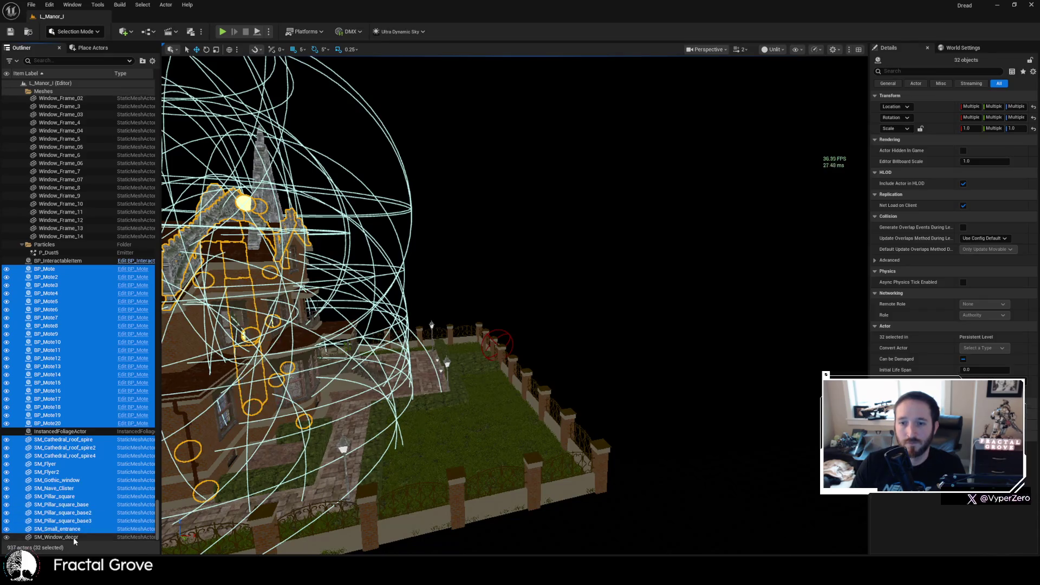
pyautogui.press('f')
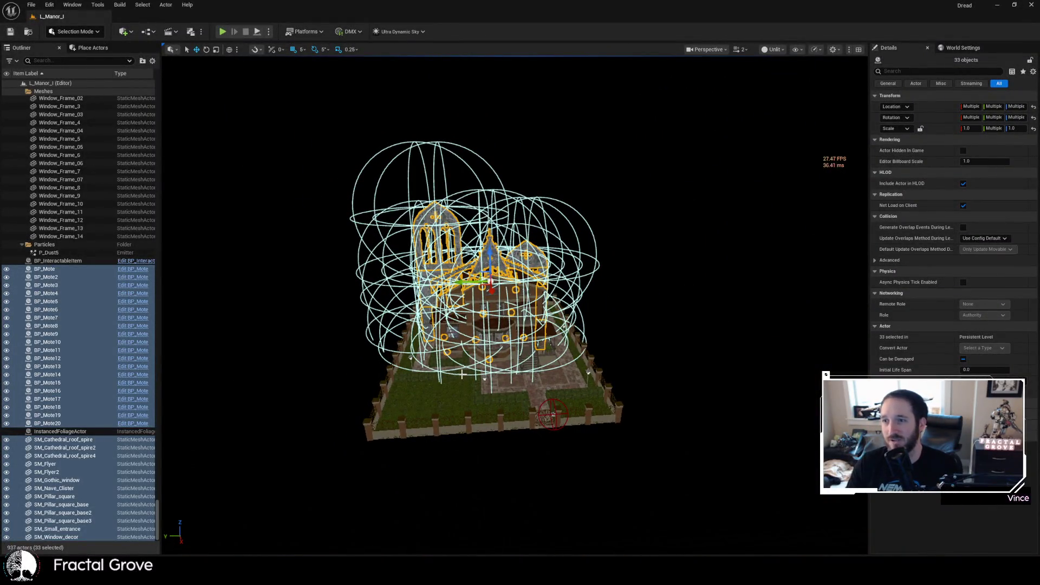
pyautogui.moveTo(468, 383); pyautogui.dragTo(468, 383)
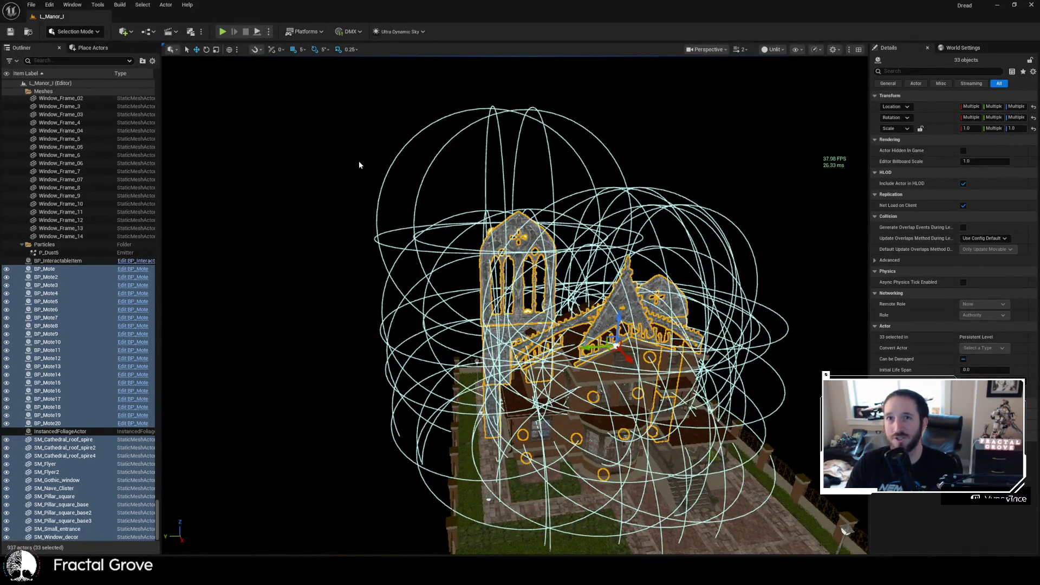
pyautogui.click(31, 5)
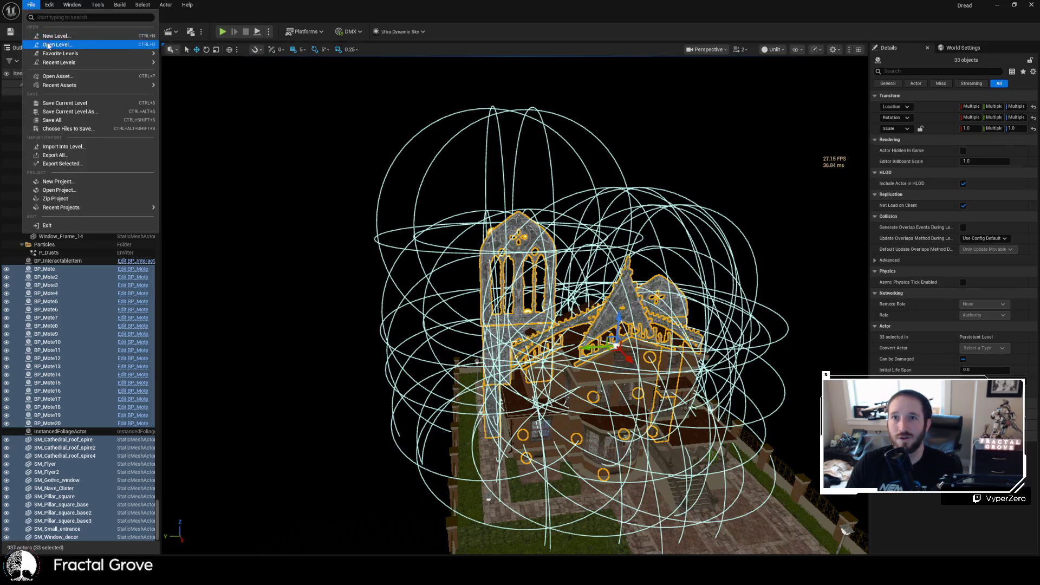
# - Open the InfiniteStairs Combined level
pyautogui.click(49, 37)
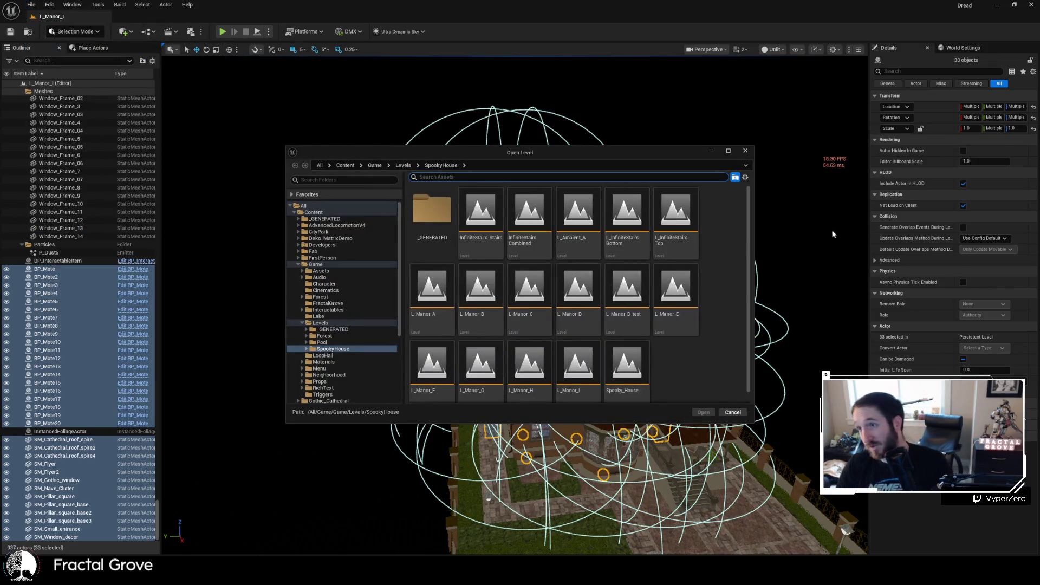
pyautogui.click(532, 231)
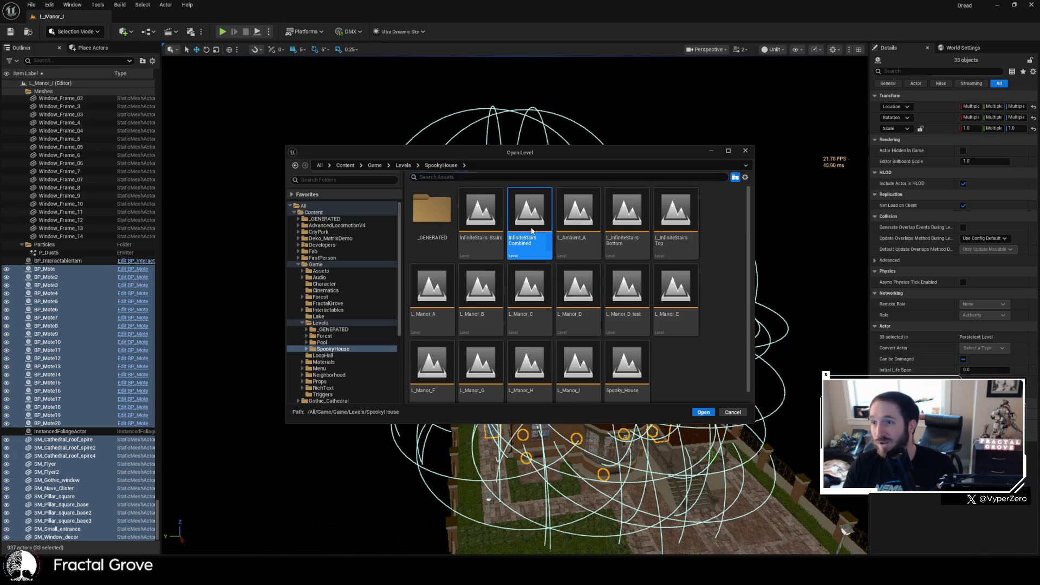
pyautogui.press('Escape')
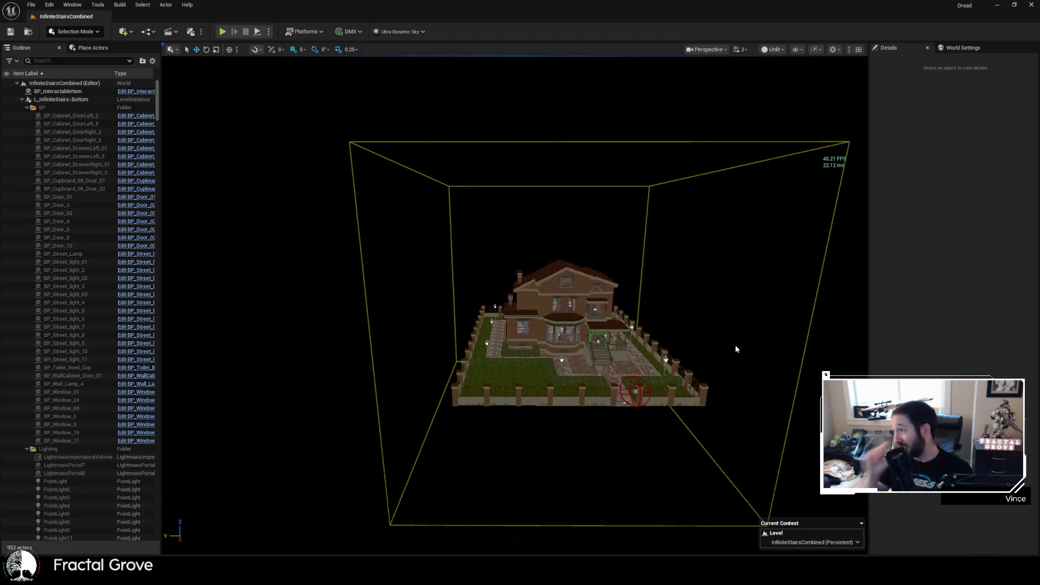
# - Frame the pasted cathedral meshes and save, cancelling the Check Out Assets prompt
pyautogui.press('f')
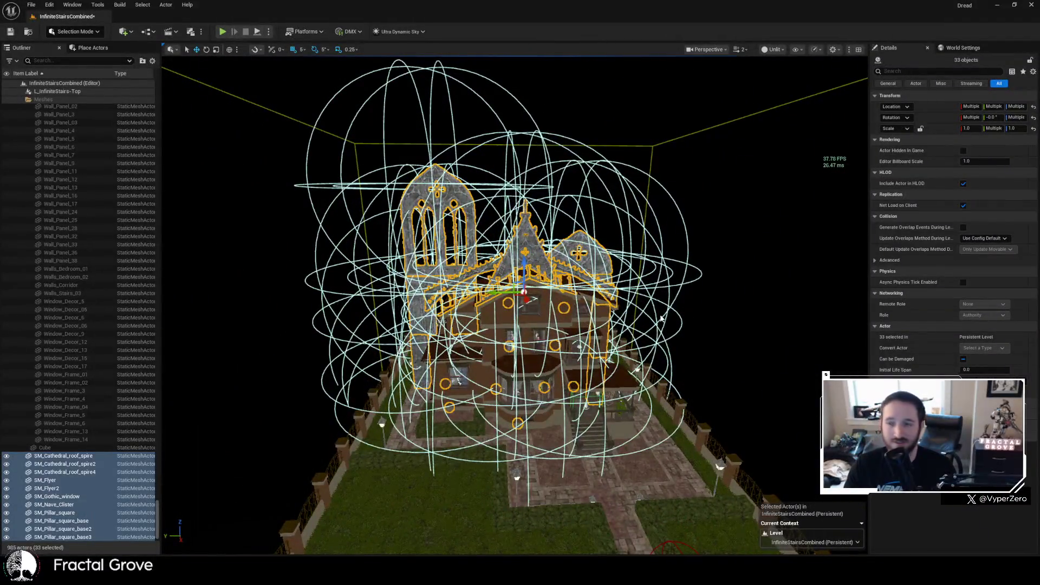
pyautogui.hotkey('ctrl', 's')
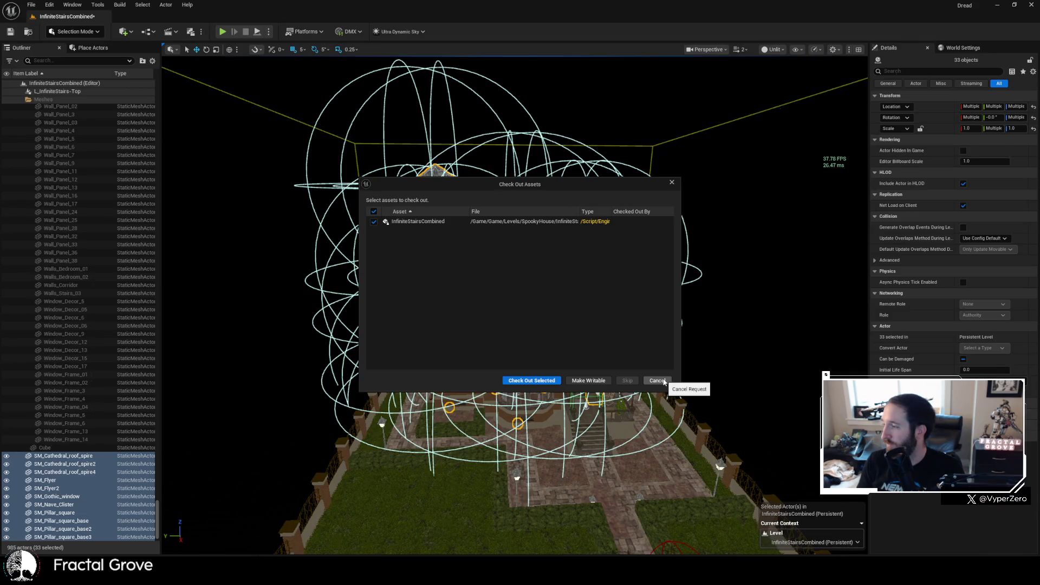
pyautogui.click(657, 381)
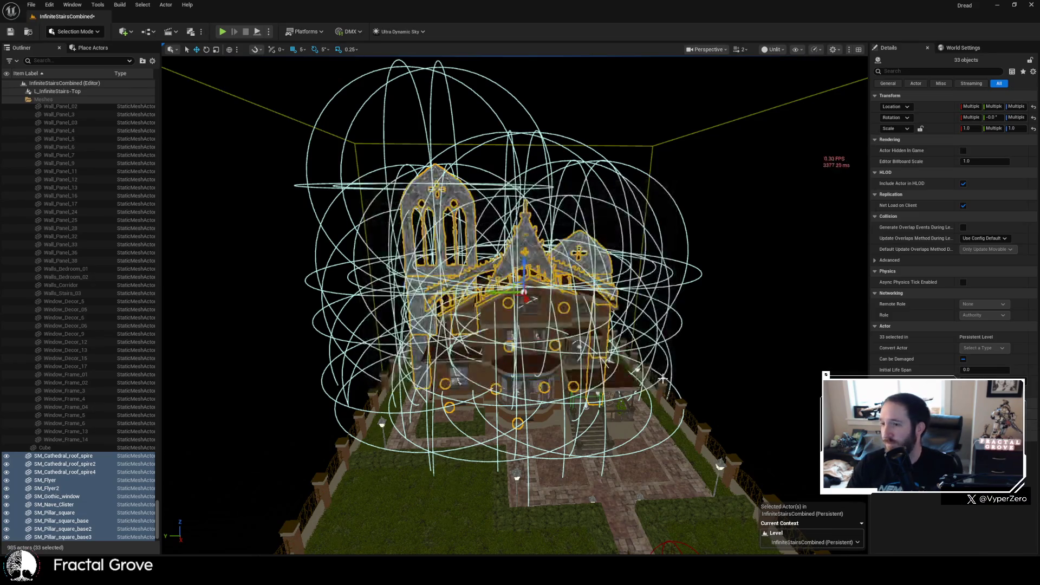
pyautogui.click(31, 6)
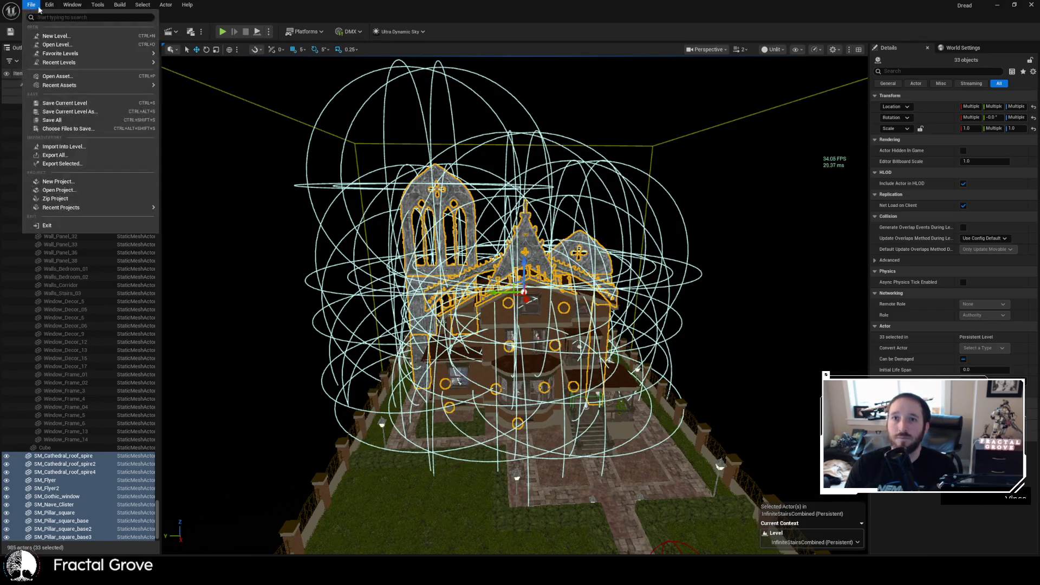
# - Open L_InfiniteStairs-Top, discarding changes to the combined level
pyautogui.click(60, 46)
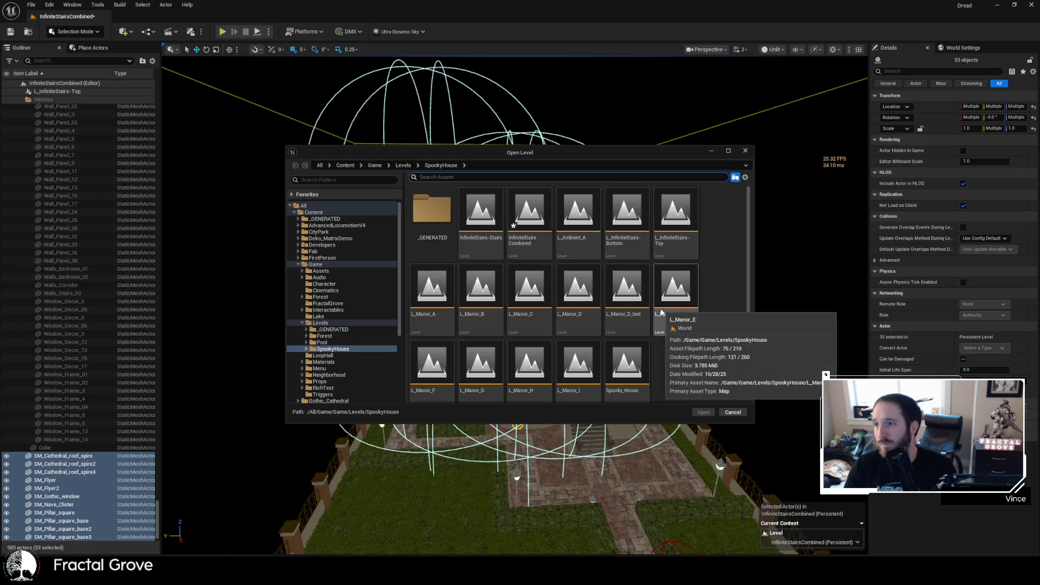
pyautogui.doubleClick(676, 217)
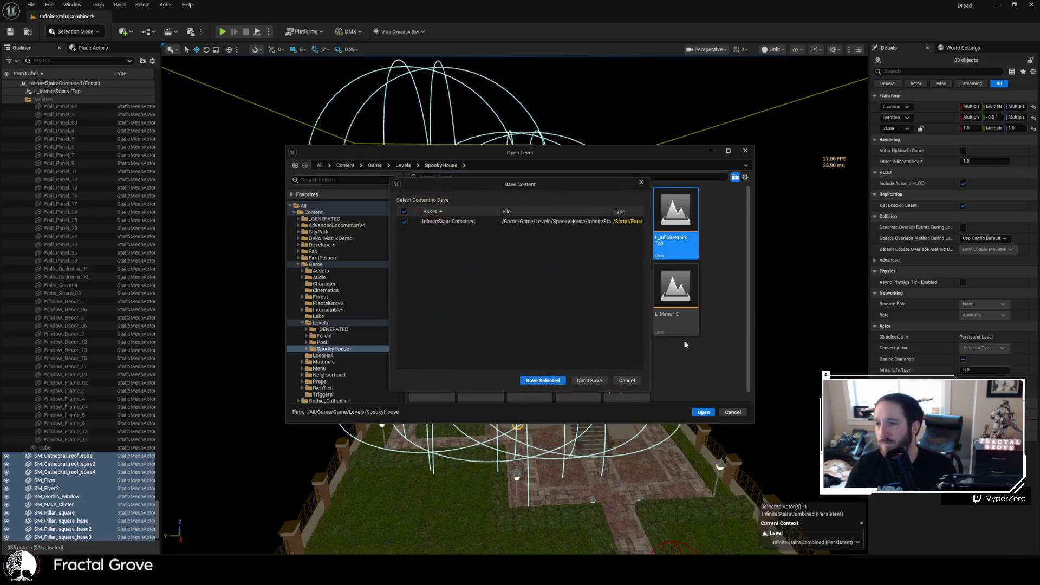
pyautogui.click(590, 381)
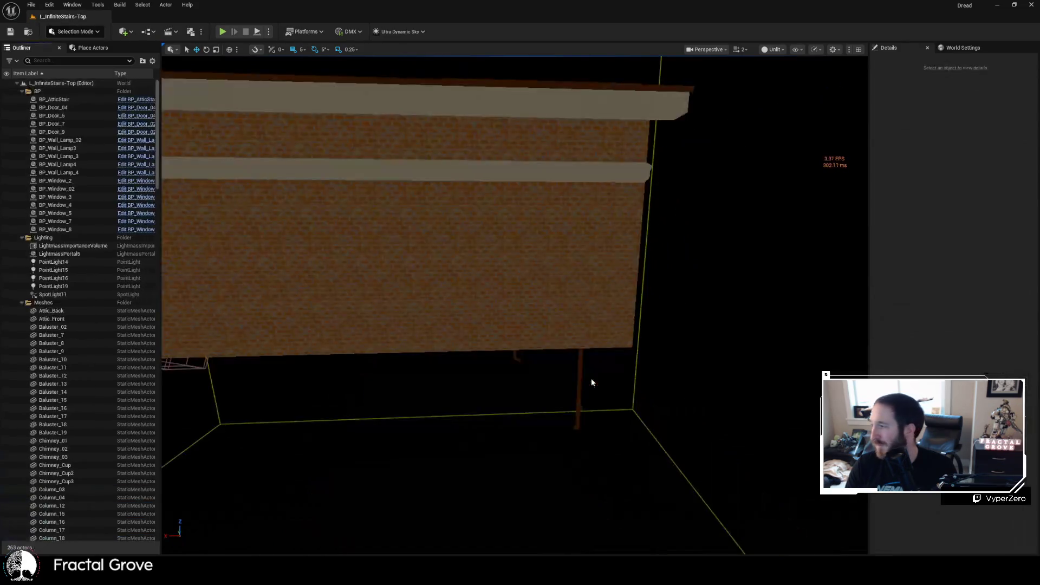
pyautogui.moveTo(590, 378)
pyautogui.mouseDown()
pyautogui.moveTo(590, 488)
pyautogui.moveTo(569, 401)
pyautogui.moveTo(625, 310)
pyautogui.mouseUp()
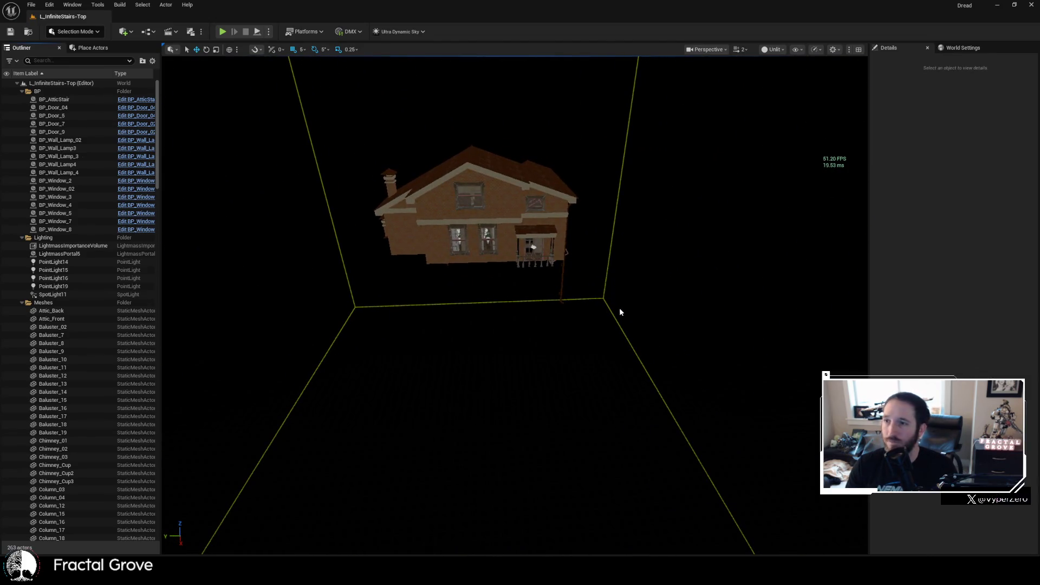
# - Paste the cathedral actors, frame them, and save, dismissing the check-out prompt
pyautogui.hotkey('ctrl', 'v')
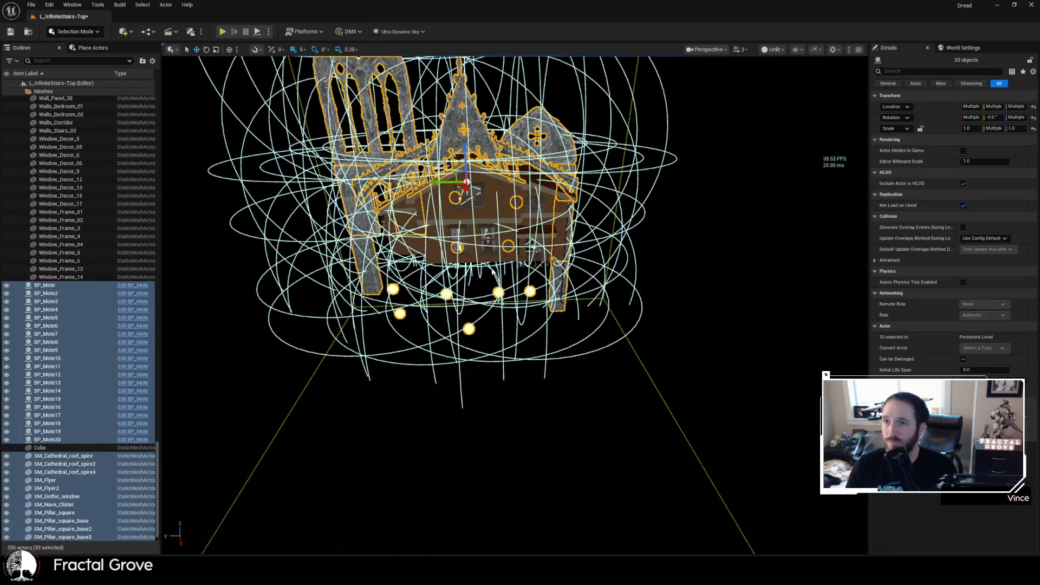
pyautogui.press('f')
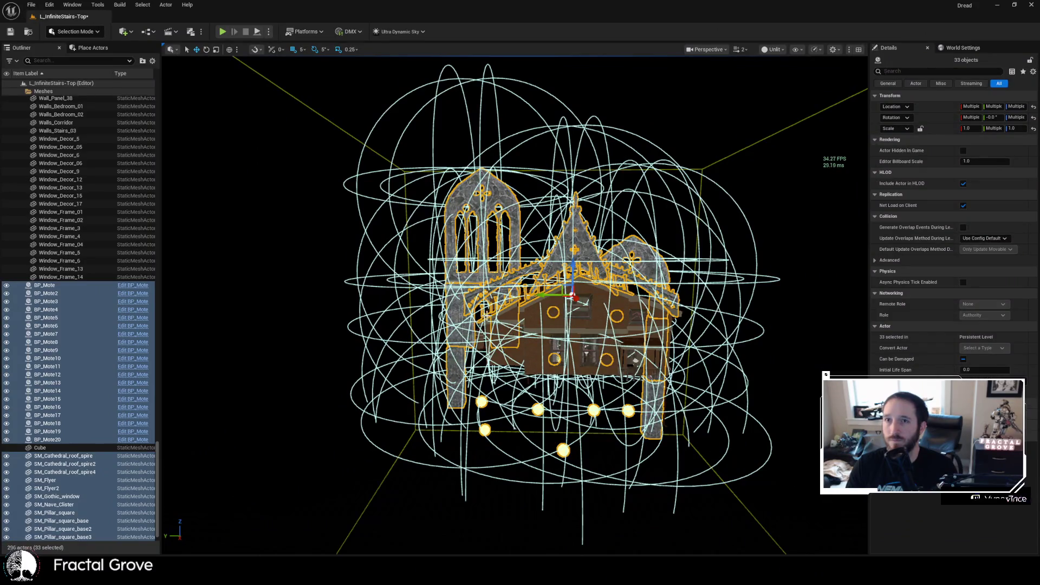
pyautogui.hotkey('ctrl', 's')
pyautogui.click(532, 378)
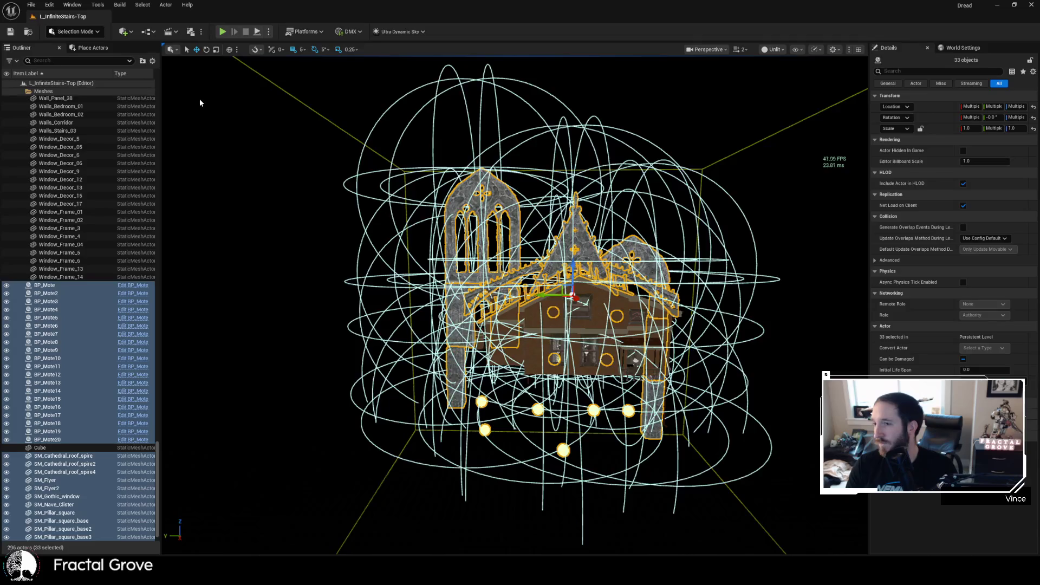
pyautogui.click(31, 5)
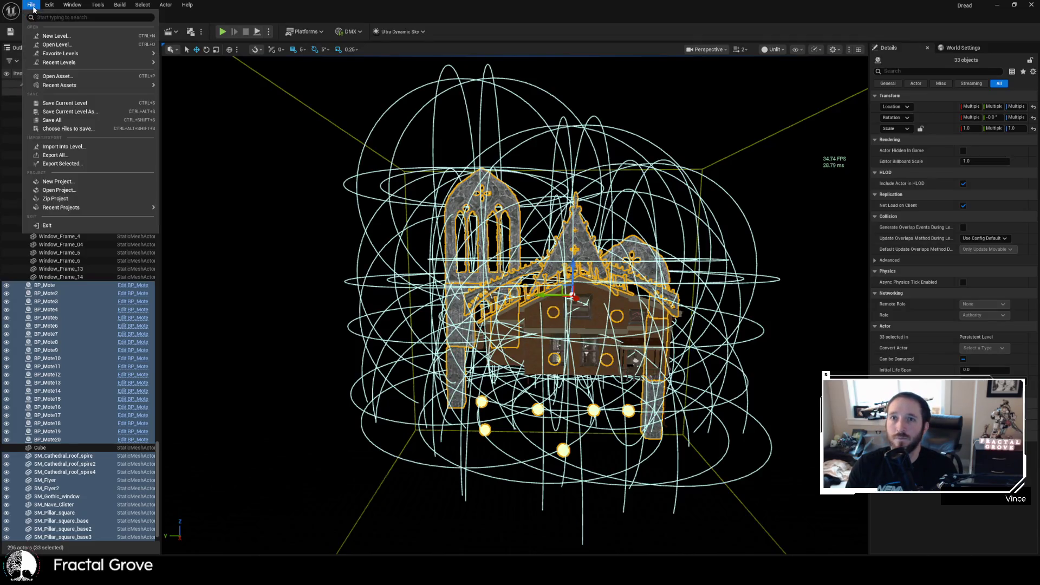
# - Open the L_Dread level from the Levels folder
pyautogui.click(54, 45)
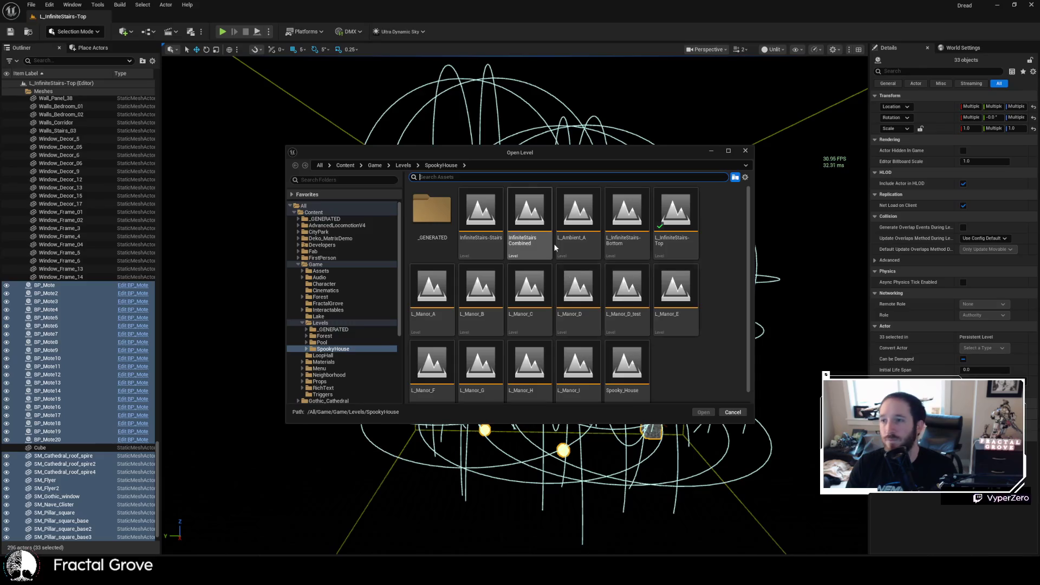
pyautogui.click(330, 324)
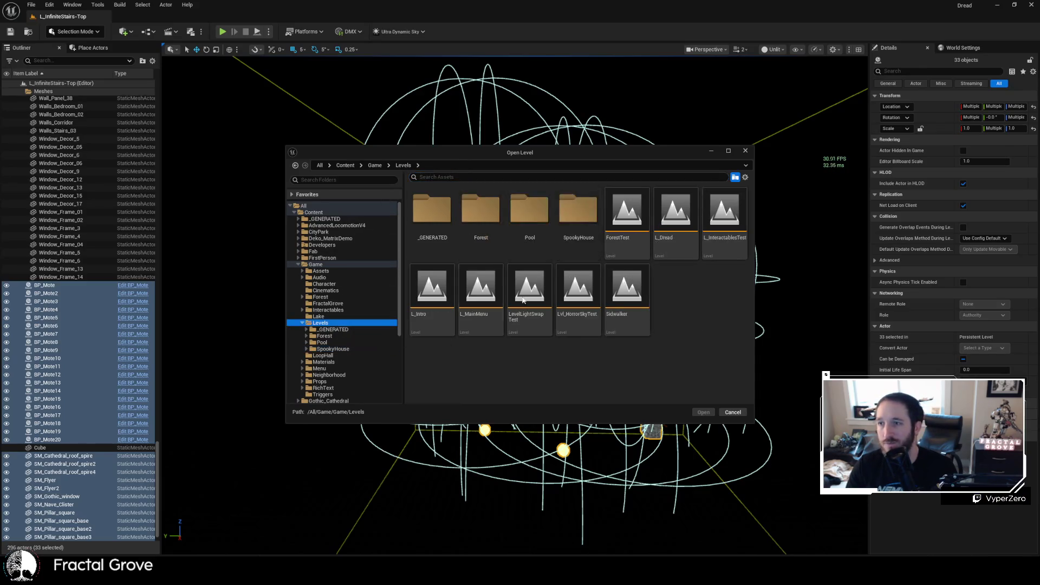
pyautogui.click(668, 231)
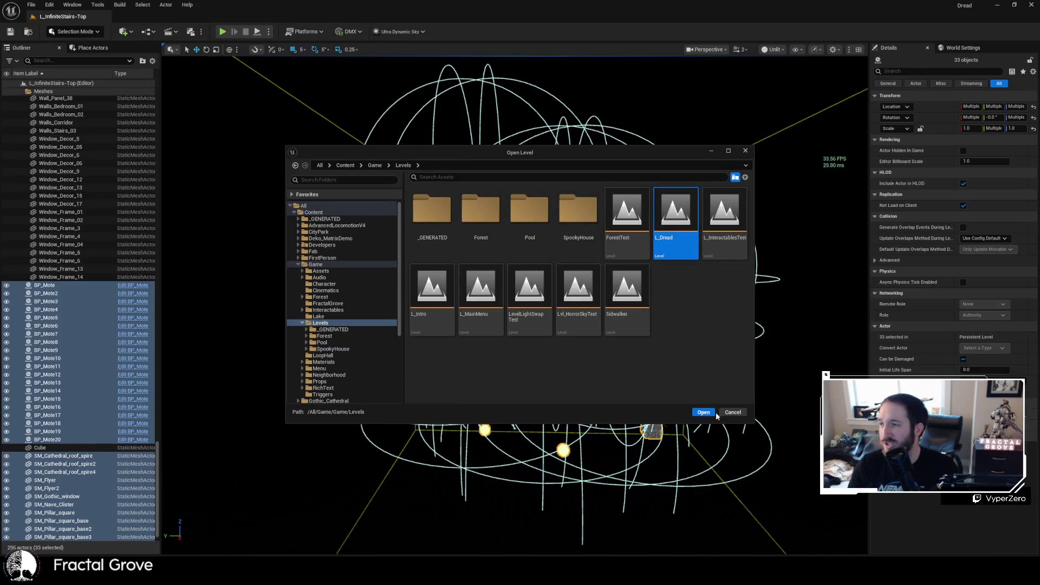
pyautogui.press('Return')
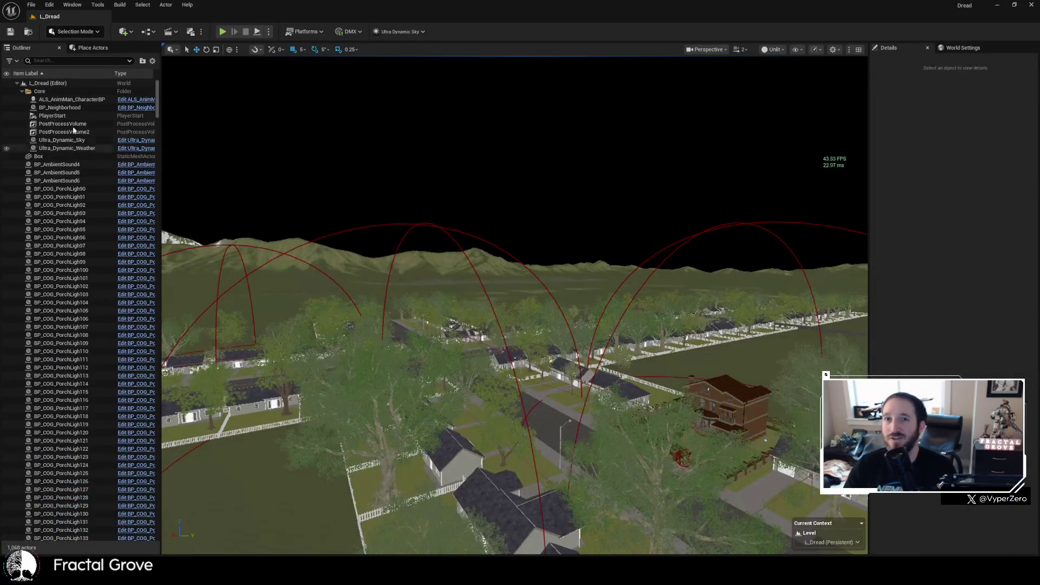
# - Run GenerateNeighborhood on BP_Neighborhood and view the regenerated streets and house
pyautogui.click(68, 107)
pyautogui.click(917, 342)
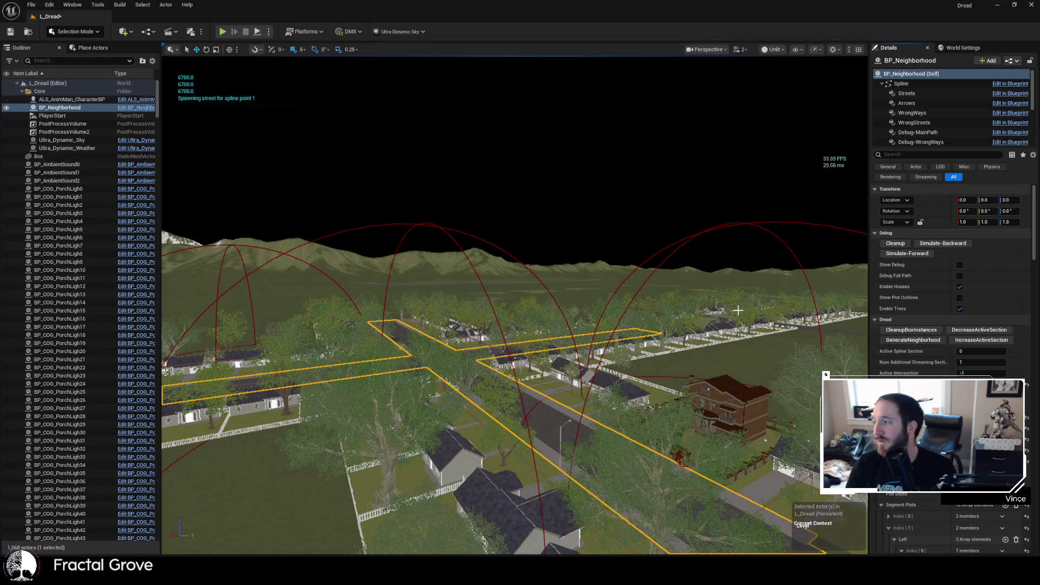
pyautogui.moveTo(692, 313)
pyautogui.mouseDown()
pyautogui.moveTo(667, 282)
pyautogui.moveTo(647, 333)
pyautogui.mouseUp()
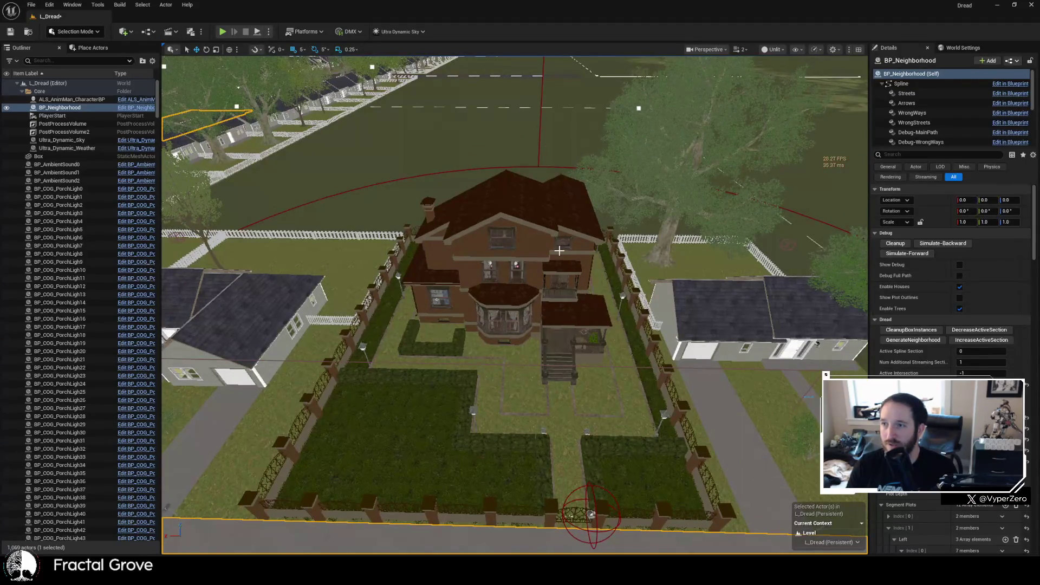
pyautogui.click(559, 251)
pyautogui.moveTo(559, 250)
pyautogui.mouseDown()
pyautogui.moveTo(525, 262)
pyautogui.moveTo(506, 233)
pyautogui.mouseUp()
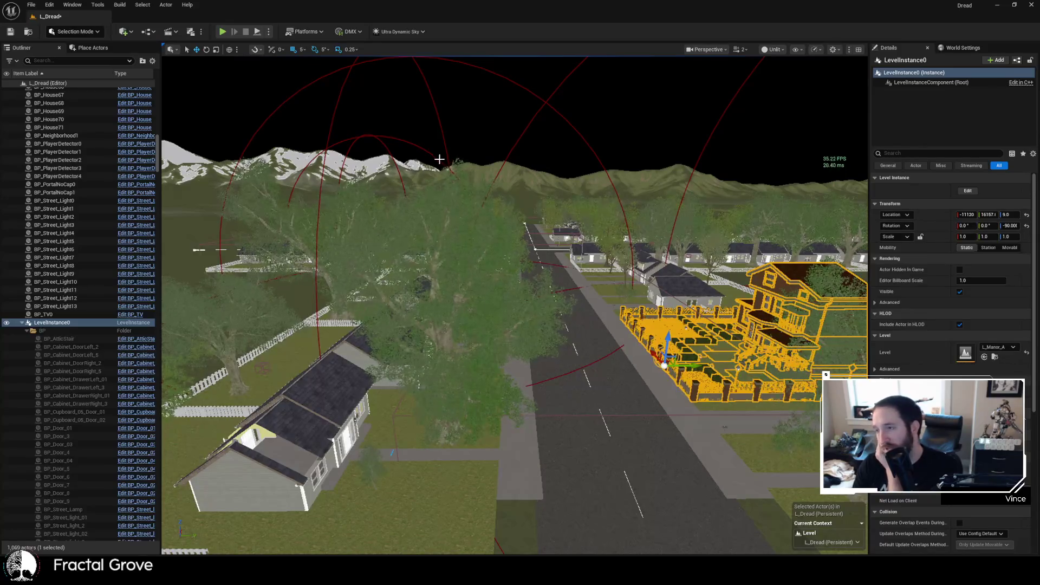
pyautogui.moveTo(259, 167)
pyautogui.mouseDown()
pyautogui.moveTo(265, 179)
pyautogui.moveTo(233, 175)
pyautogui.mouseUp()
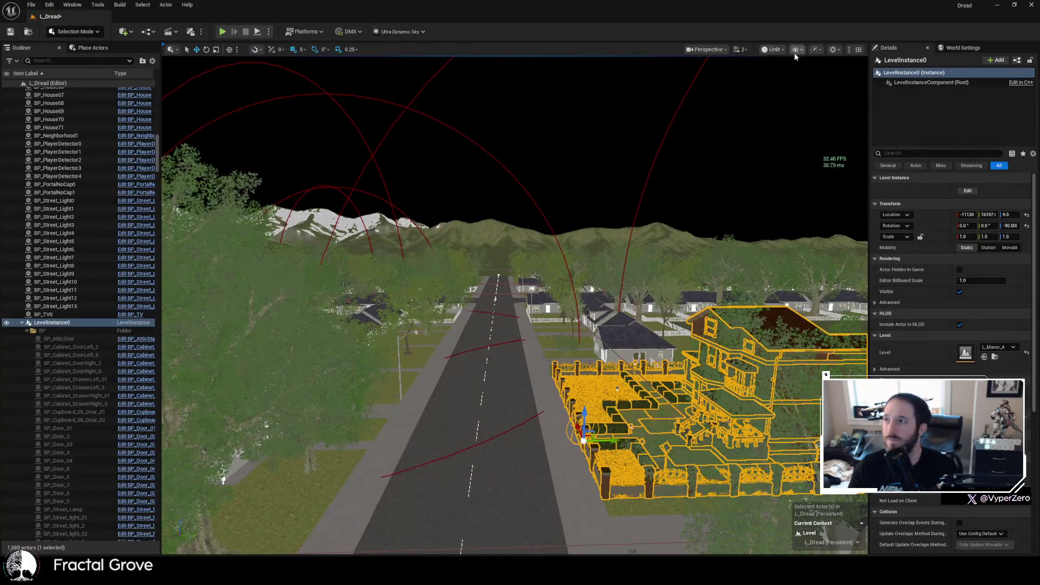
# - Switch the viewport to Lit mode and start play-testing with Alt+P
pyautogui.click(774, 49)
pyautogui.click(780, 71)
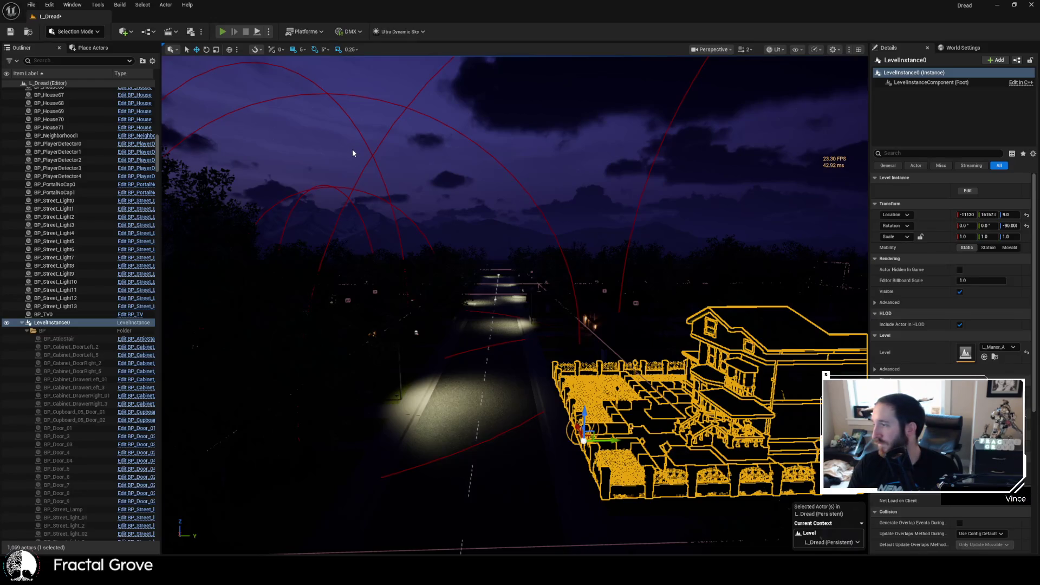
pyautogui.hotkey('alt', 'p')
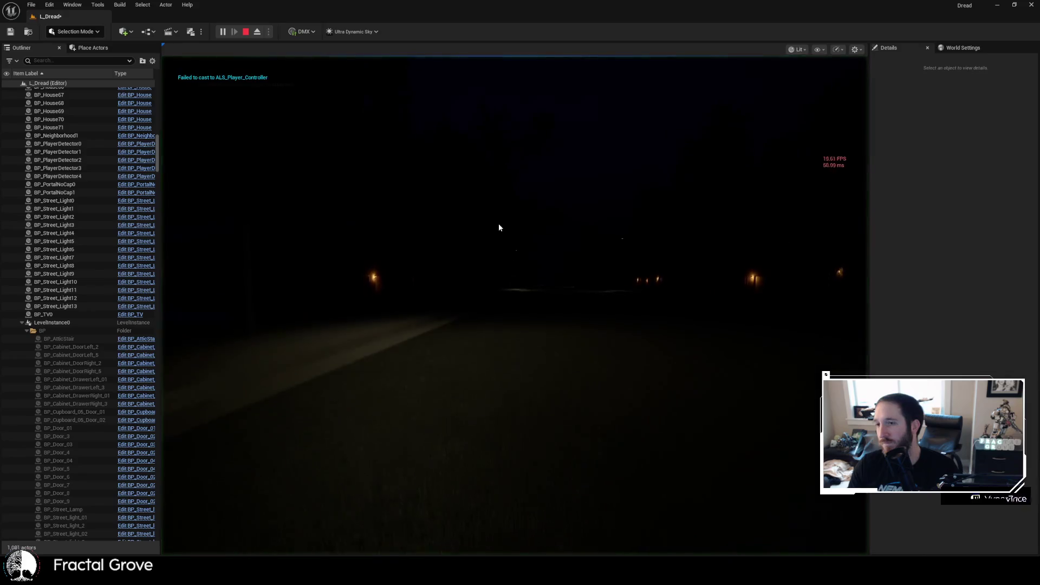
# - Walk from the lawn onto the road and down the street toward the lit houses
pyautogui.click(595, 260)
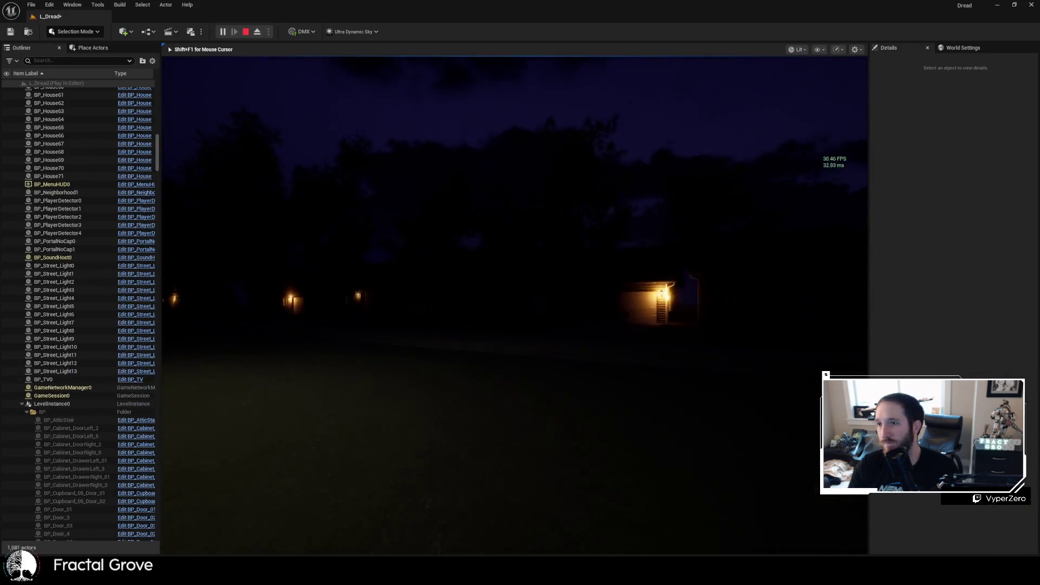
pyautogui.press('w')
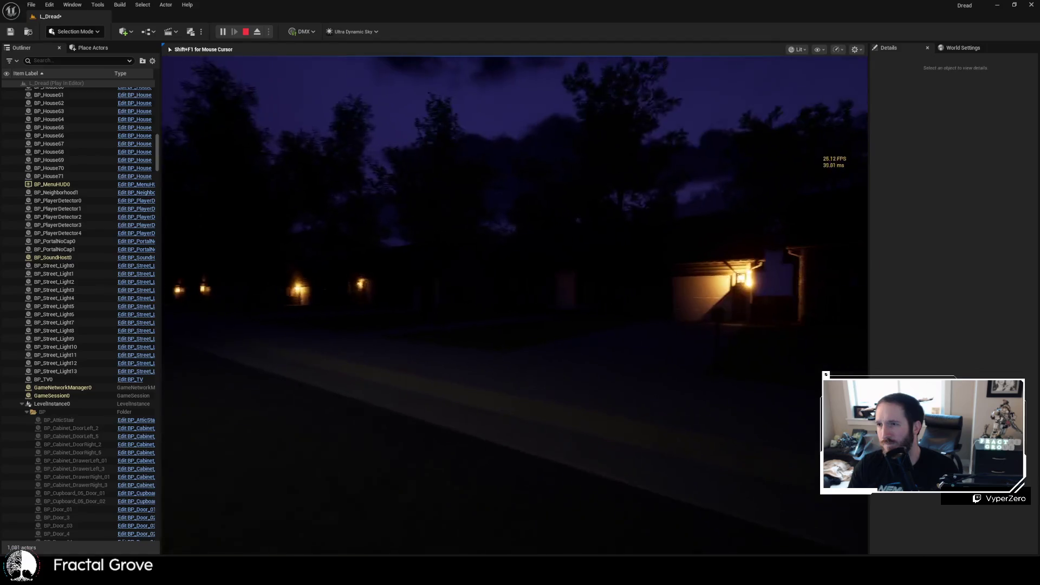
pyautogui.press('w')
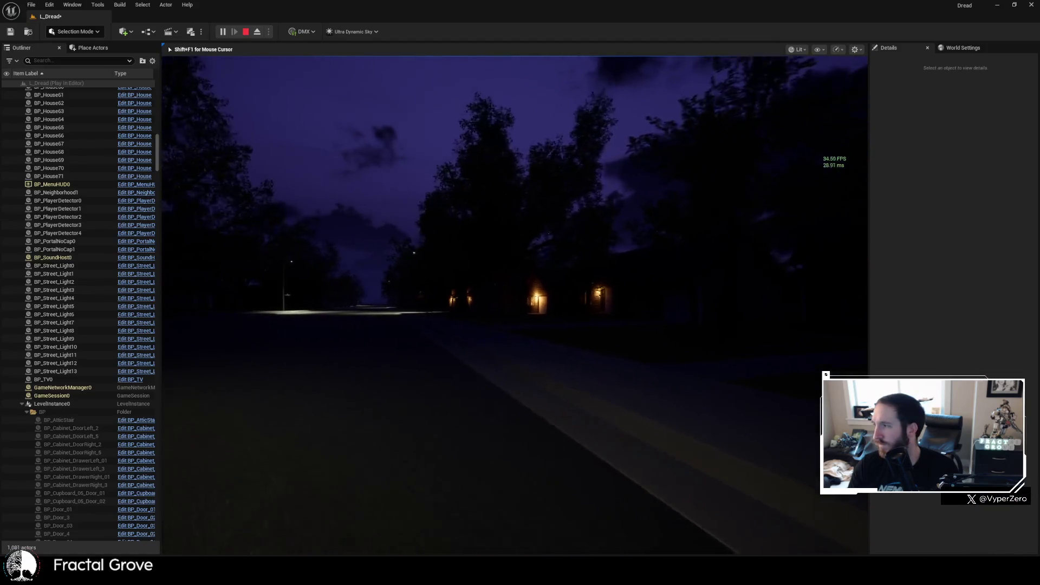
pyautogui.press('w')
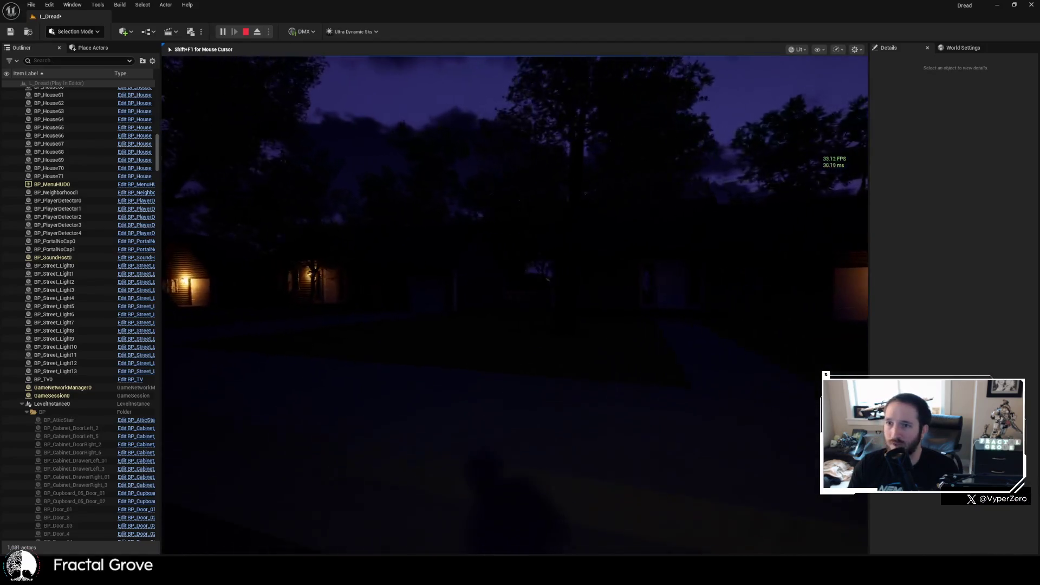
pyautogui.press('w')
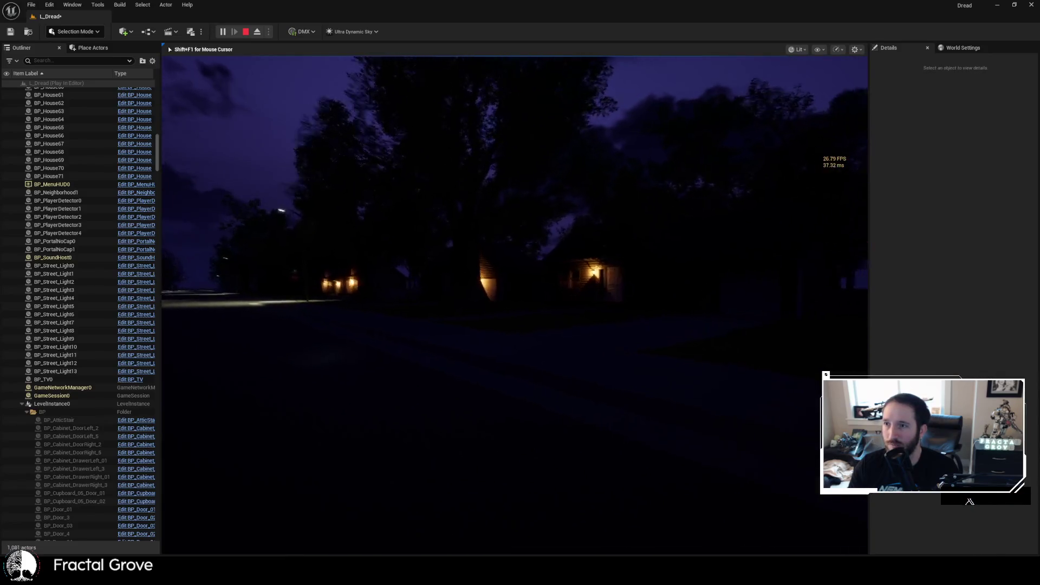
pyautogui.press('w')
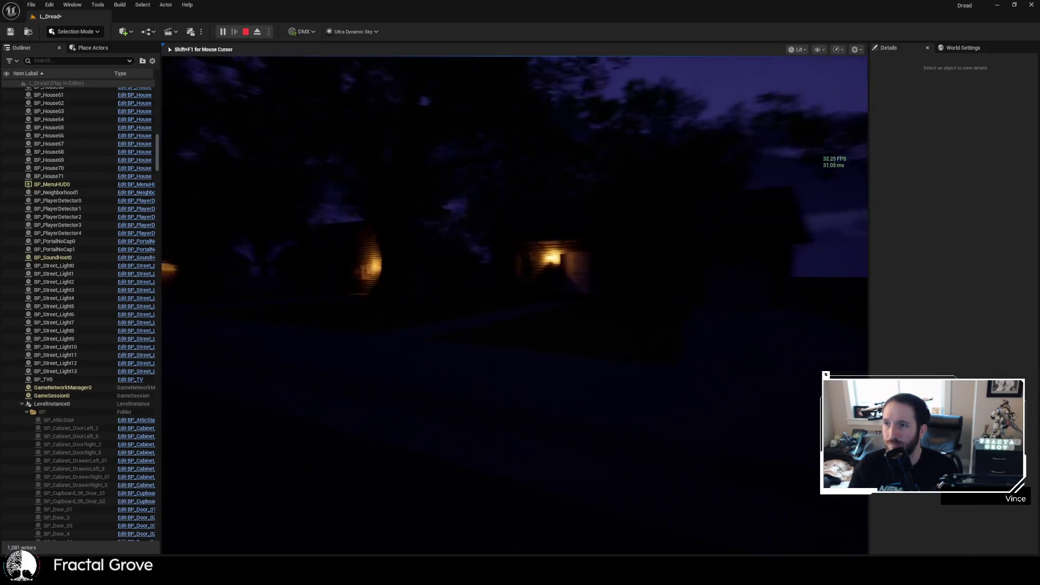
pyautogui.press('w')
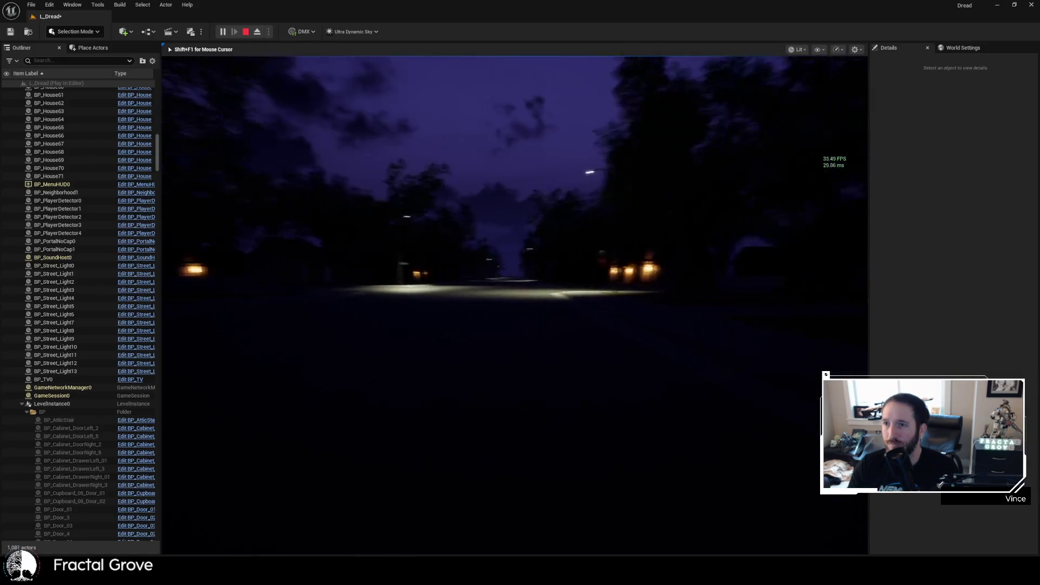
pyautogui.press('w')
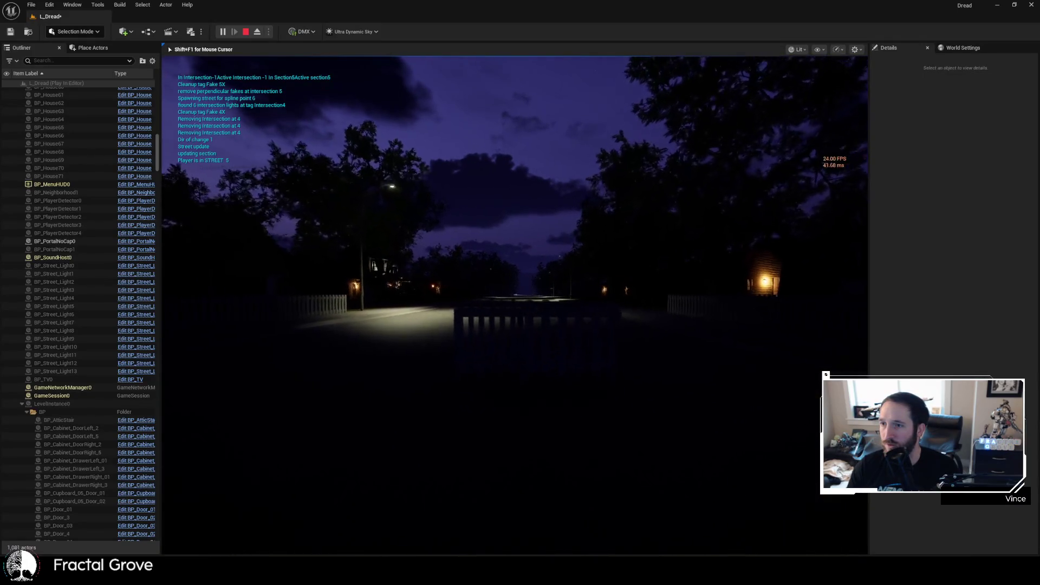
# - Walk down the dark street toward the distant lamps, glancing left at a lit house
pyautogui.press('w')
pyautogui.press('w')
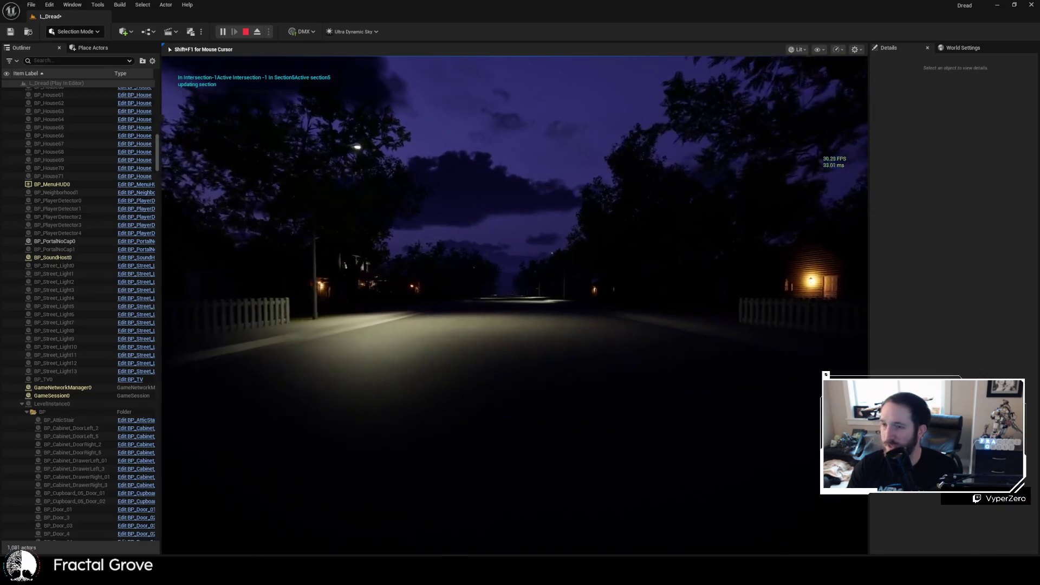
pyautogui.press('w')
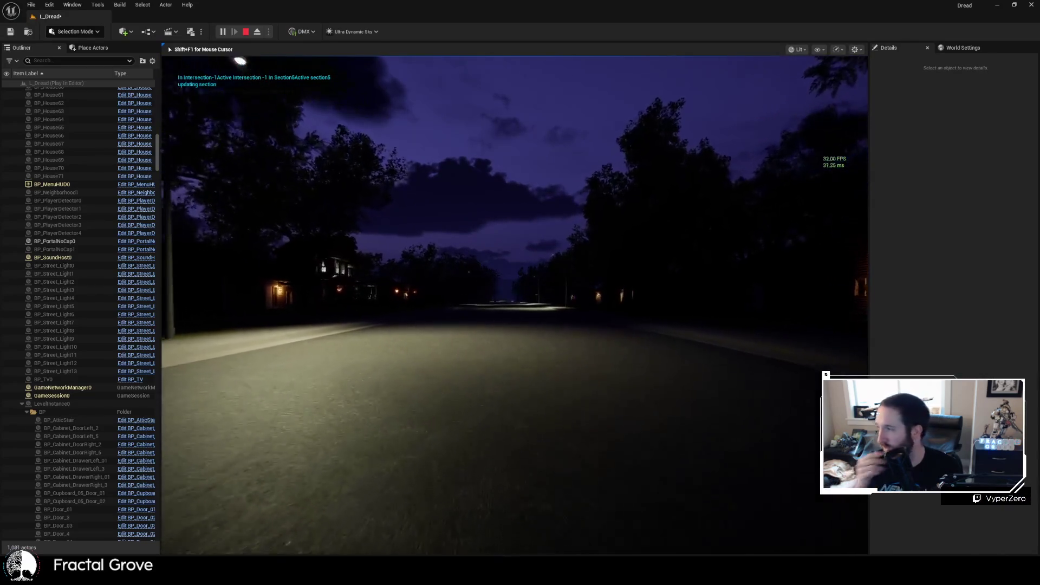
pyautogui.press('w')
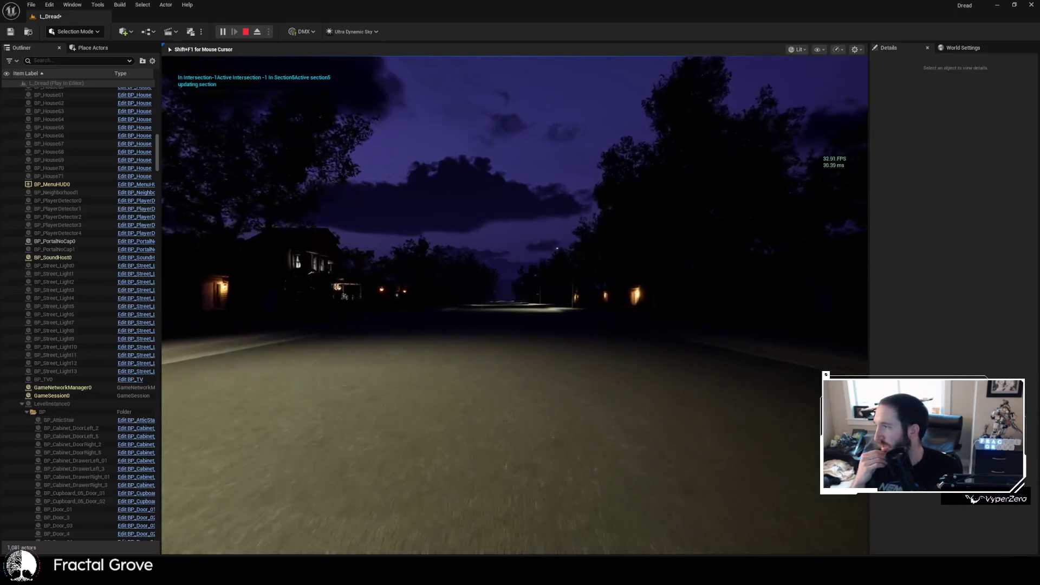
pyautogui.press('w')
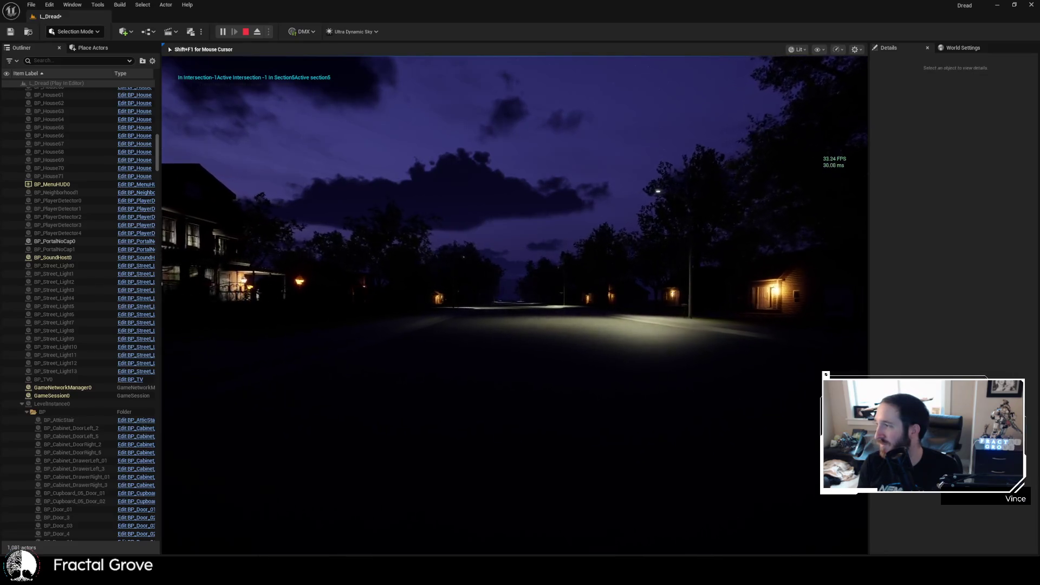
pyautogui.press('w')
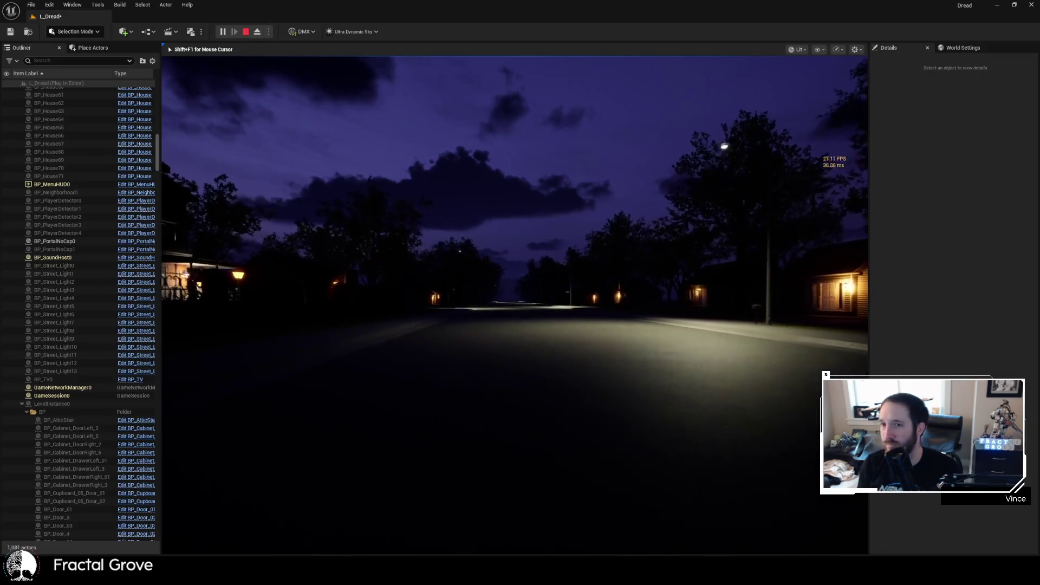
pyautogui.press('w')
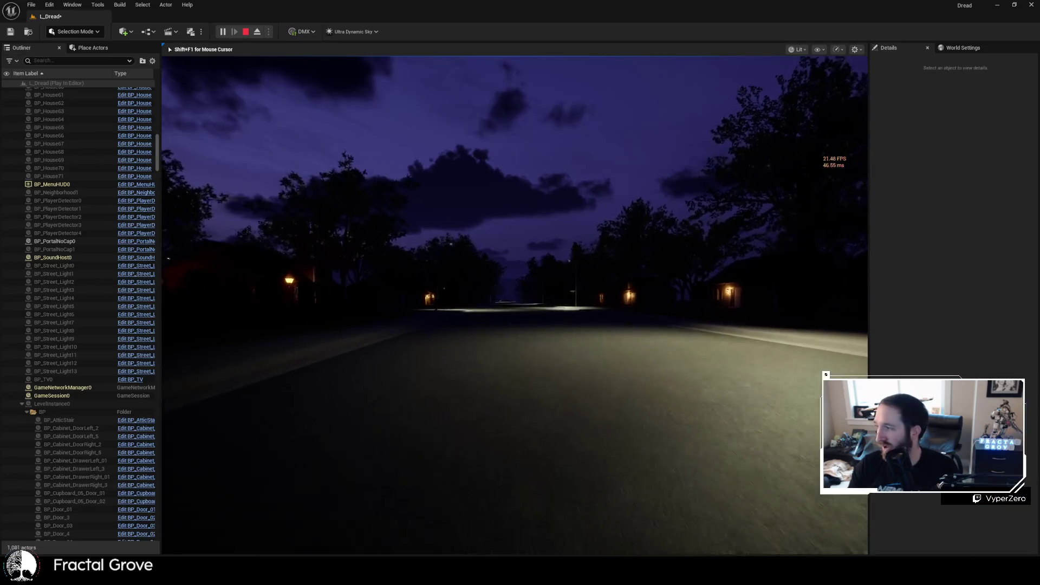
pyautogui.press('w')
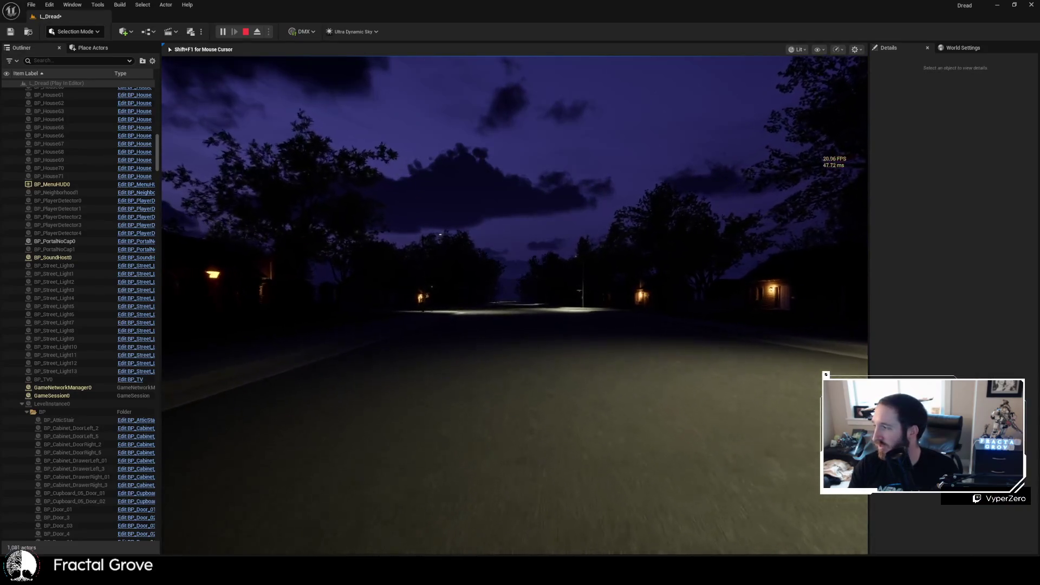
pyautogui.press('w')
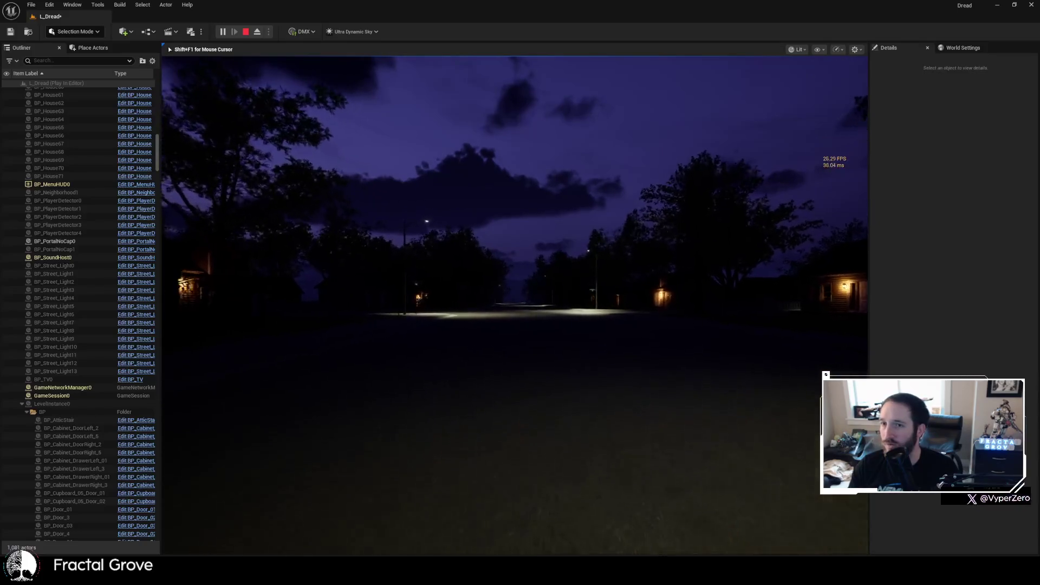
pyautogui.press('w')
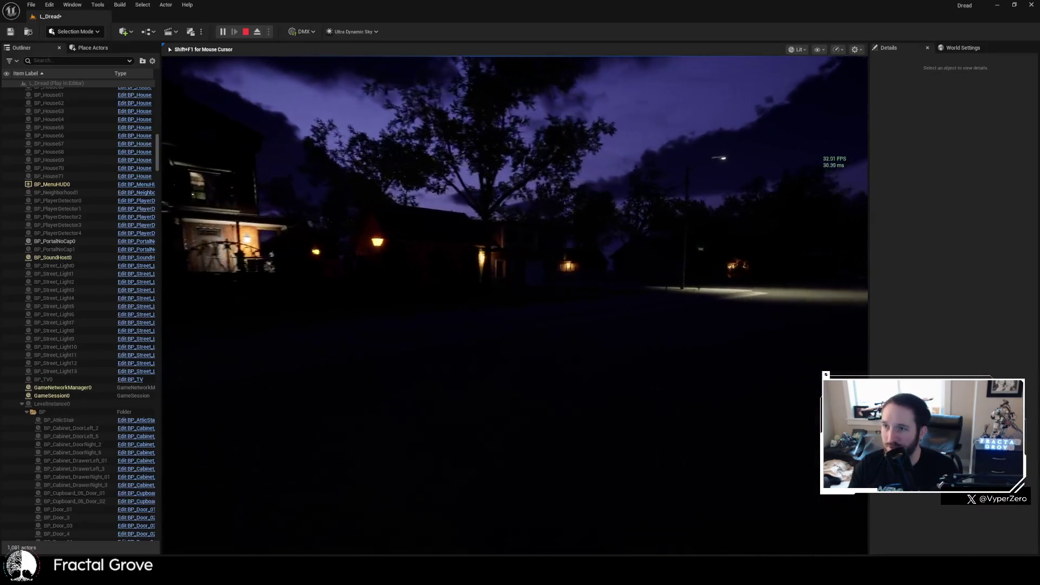
pyautogui.press('w')
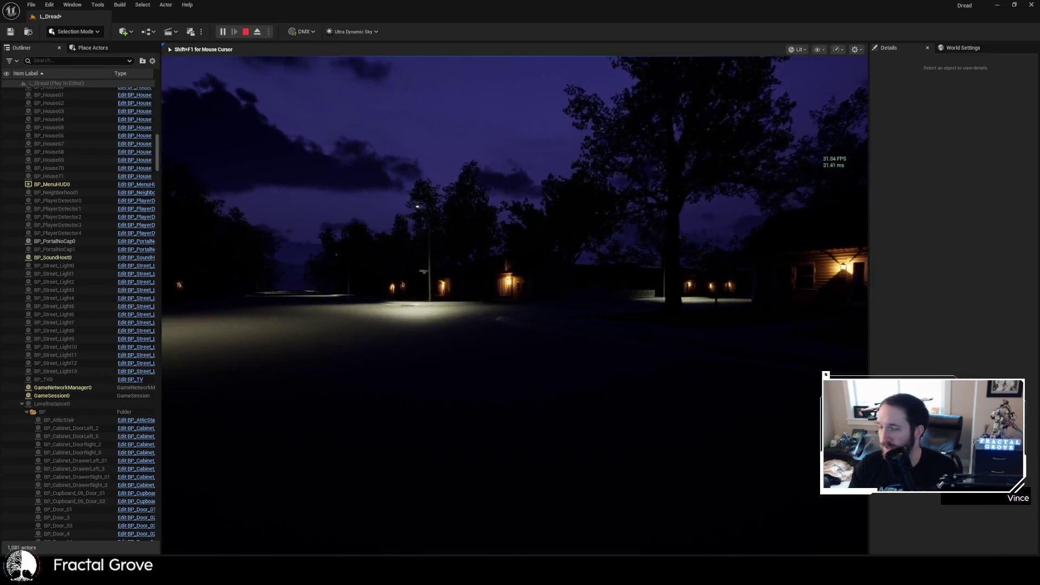
# - Cross the streetlit intersection and walk along the long dark street of houses
pyautogui.press('w')
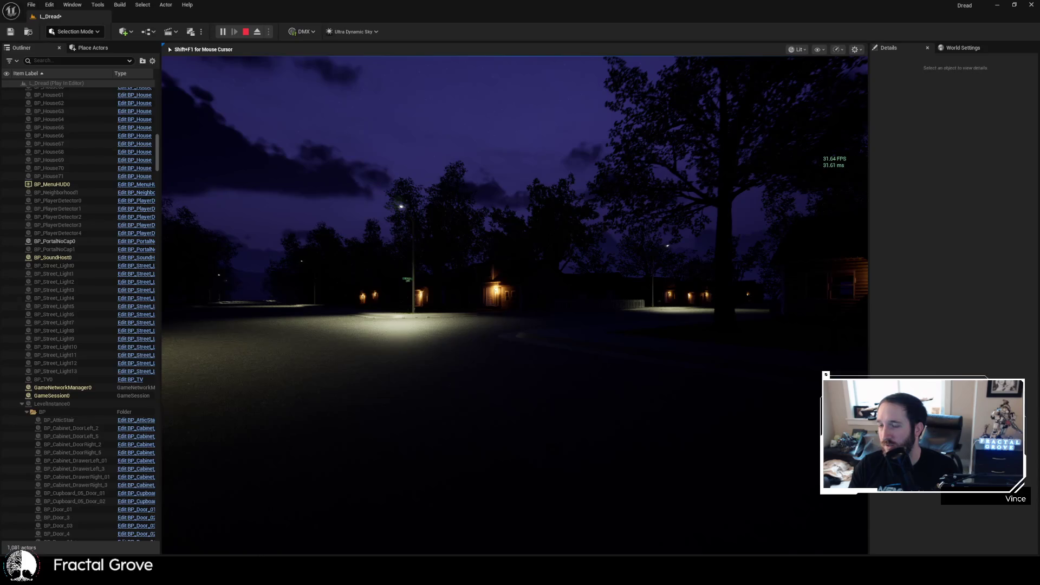
pyautogui.press('w')
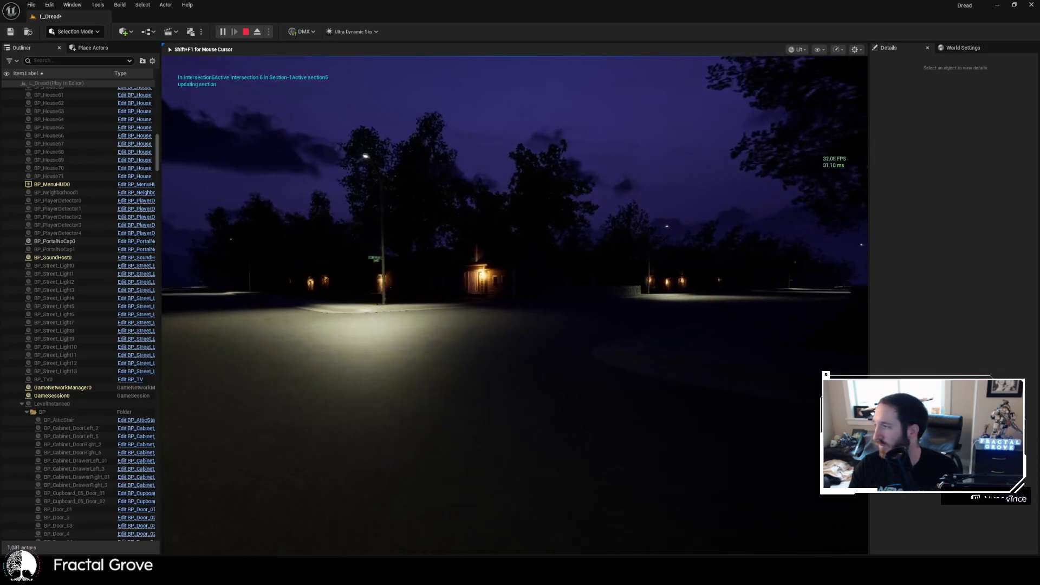
pyautogui.press('w')
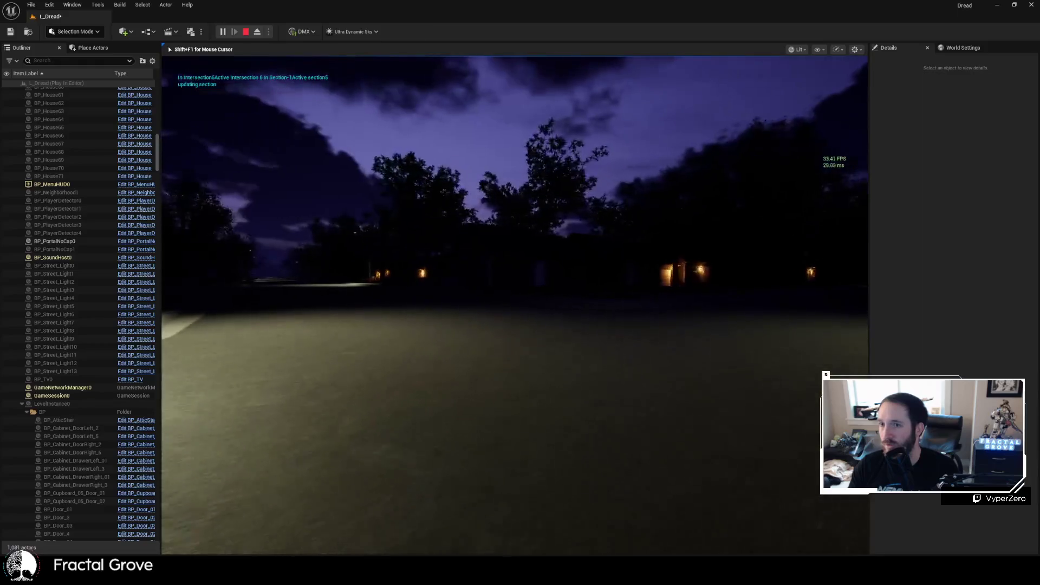
pyautogui.press('w')
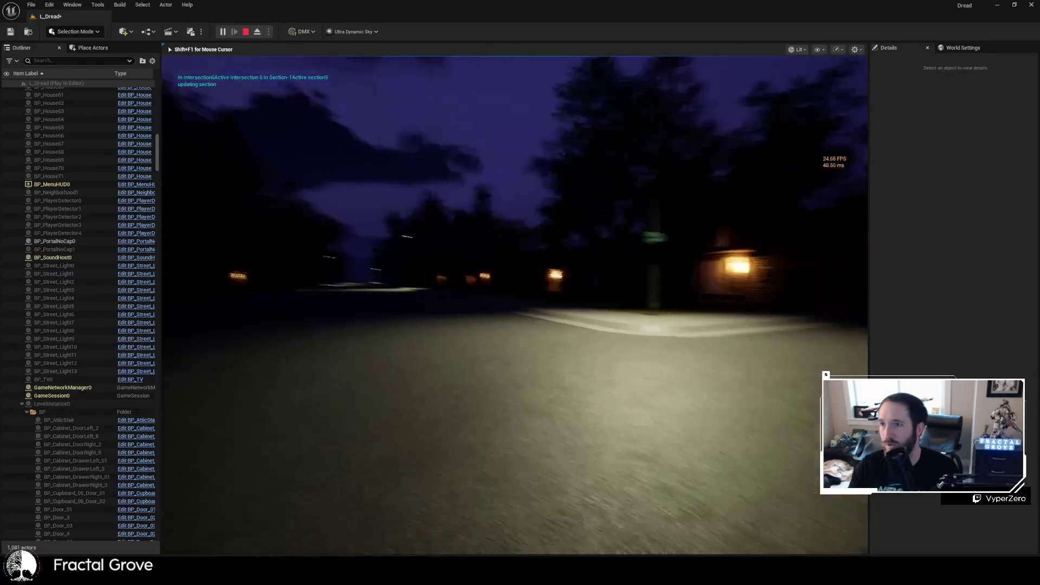
pyautogui.press('w')
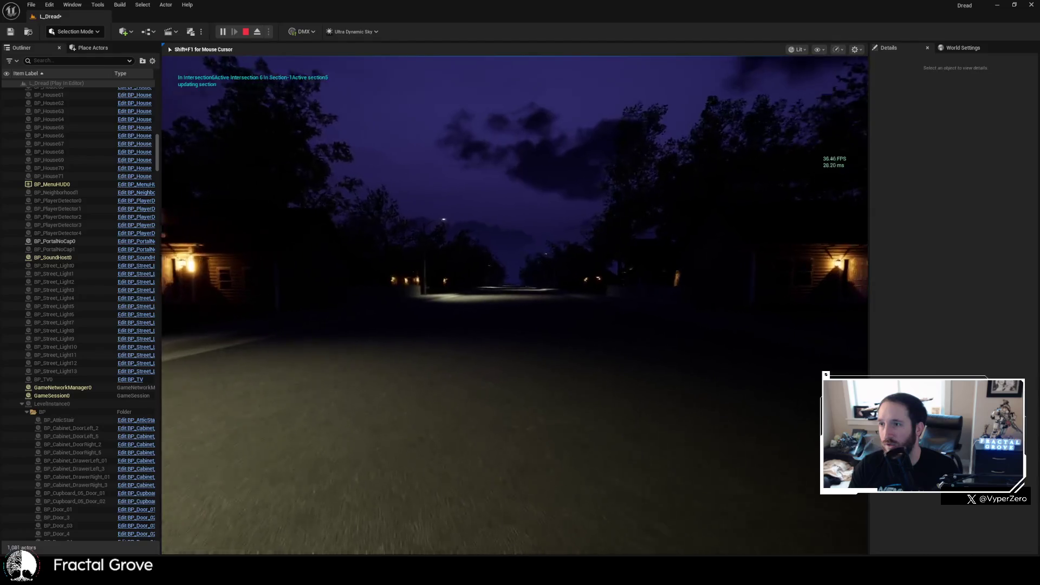
pyautogui.press('w')
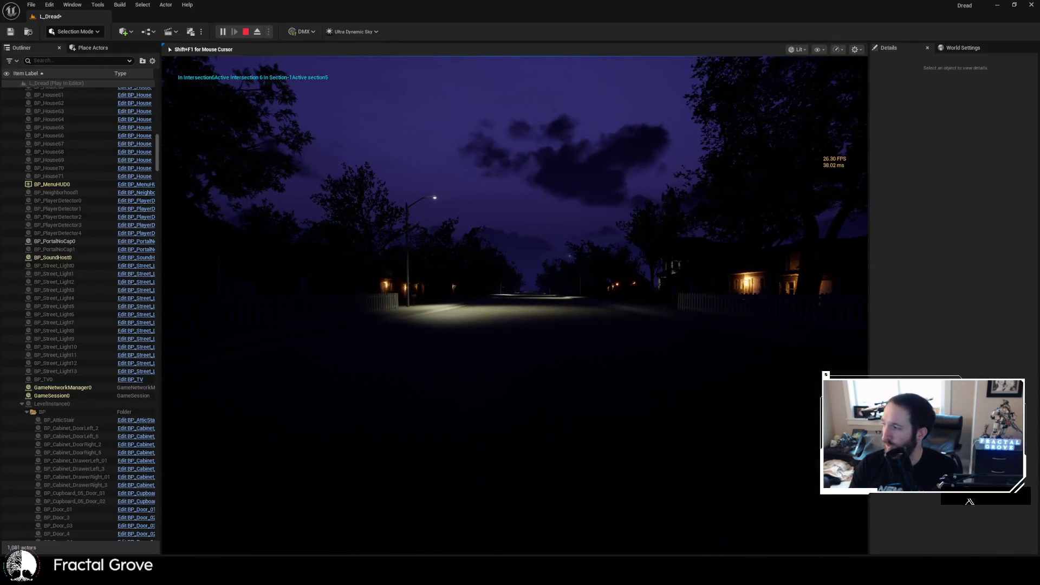
pyautogui.press('w')
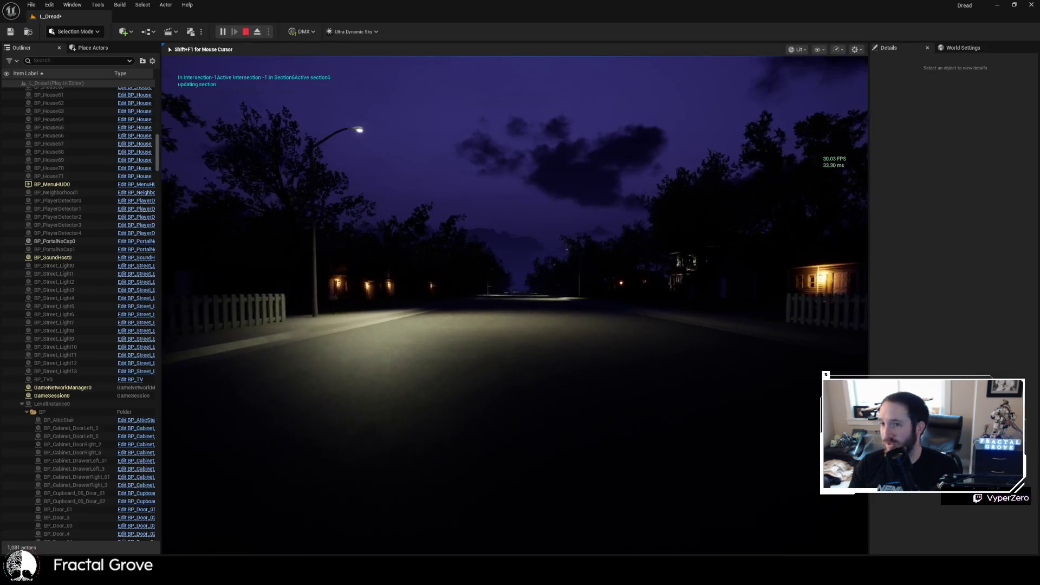
pyautogui.press('w')
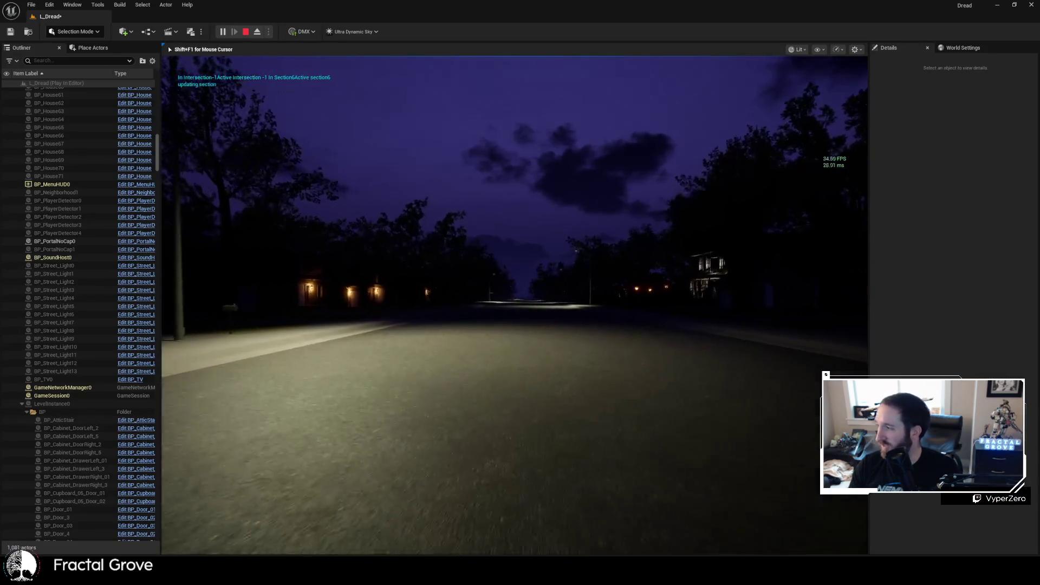
pyautogui.press('w')
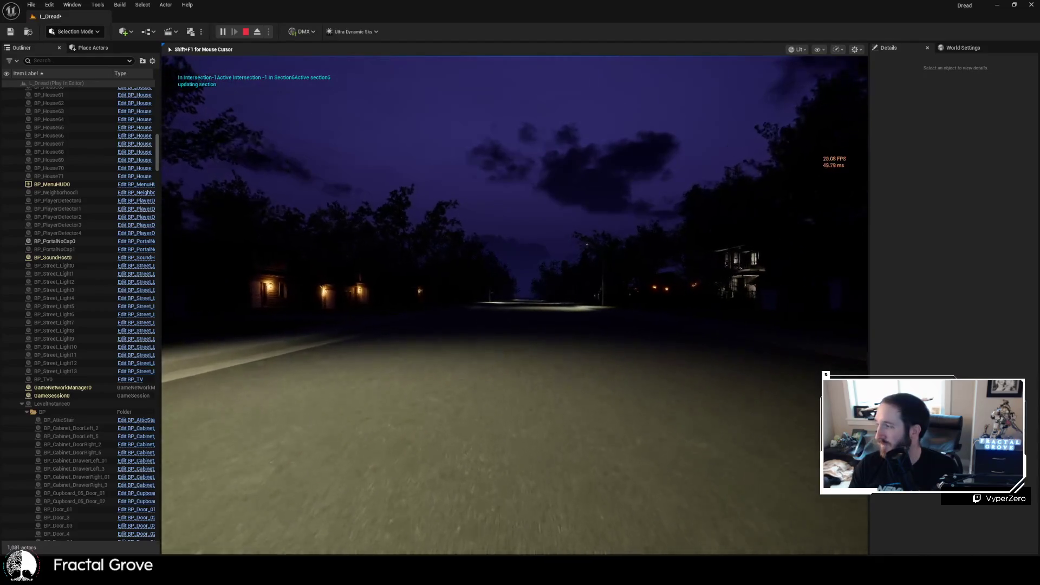
pyautogui.press('w')
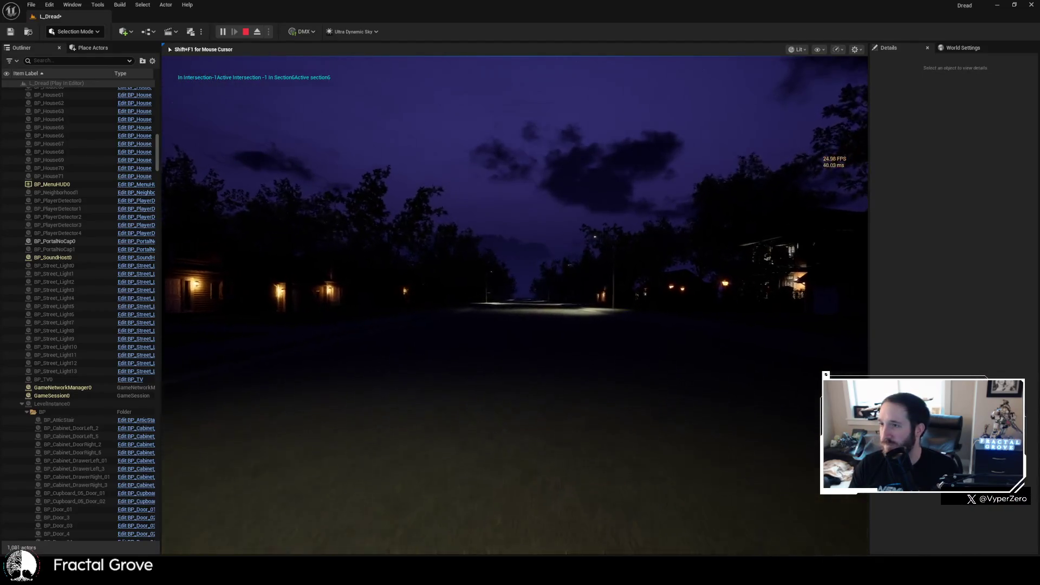
# - Walk past the street light, looking at lit houses, up to intersection 7
pyautogui.press('w')
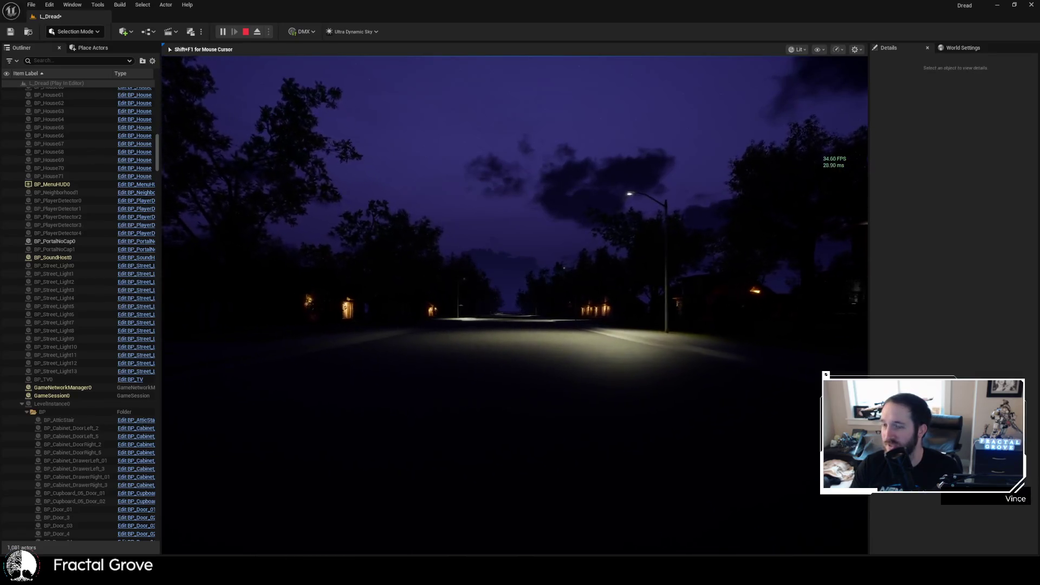
pyautogui.press('w')
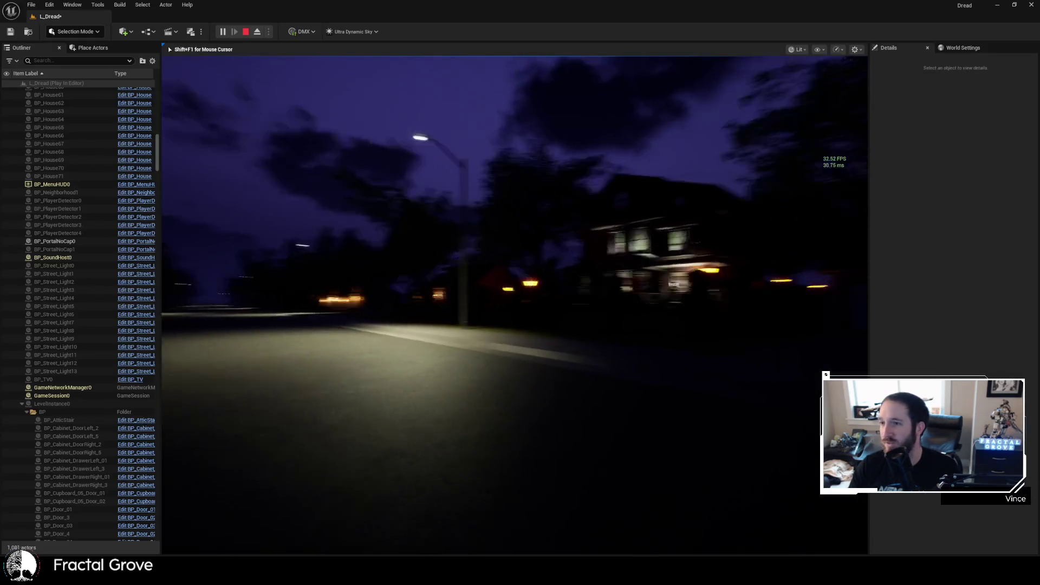
pyautogui.press('w')
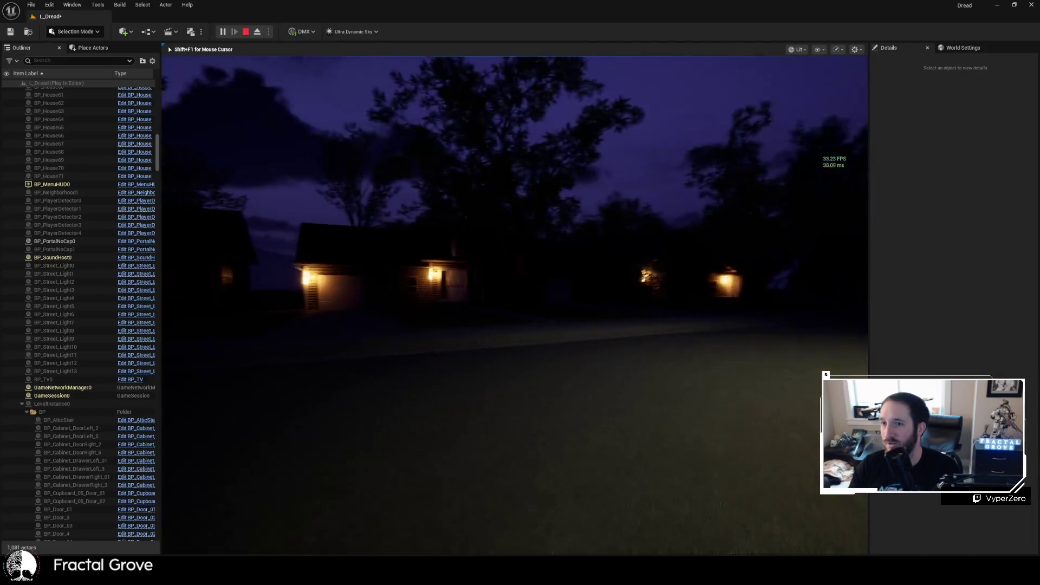
pyautogui.press('w')
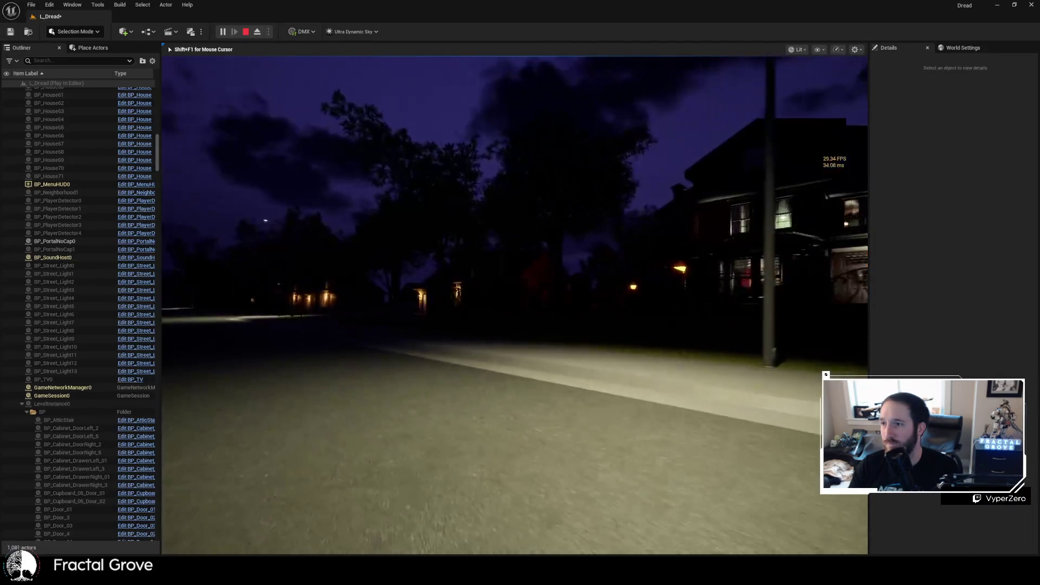
pyautogui.press('w')
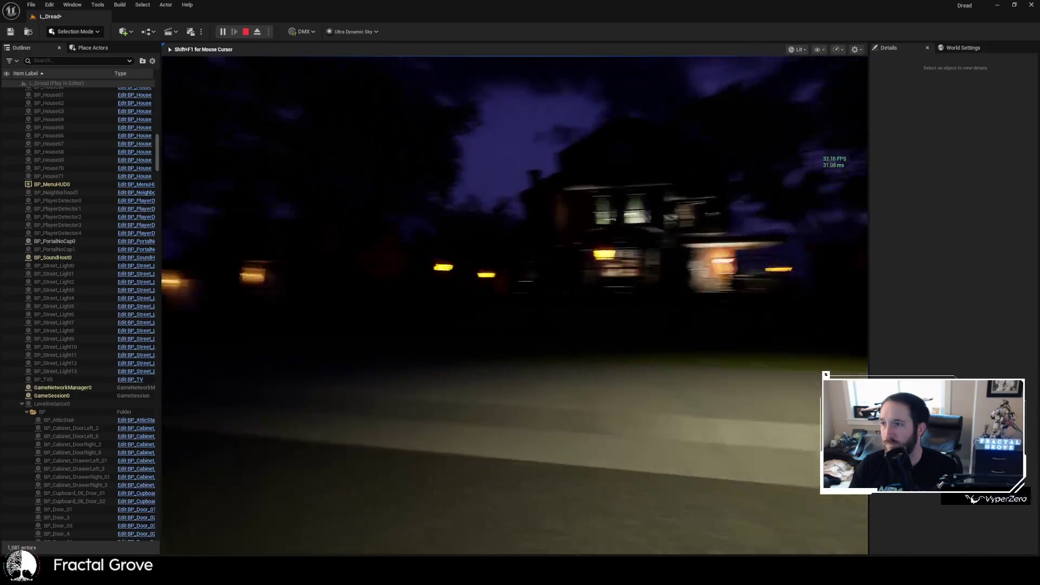
pyautogui.press('w')
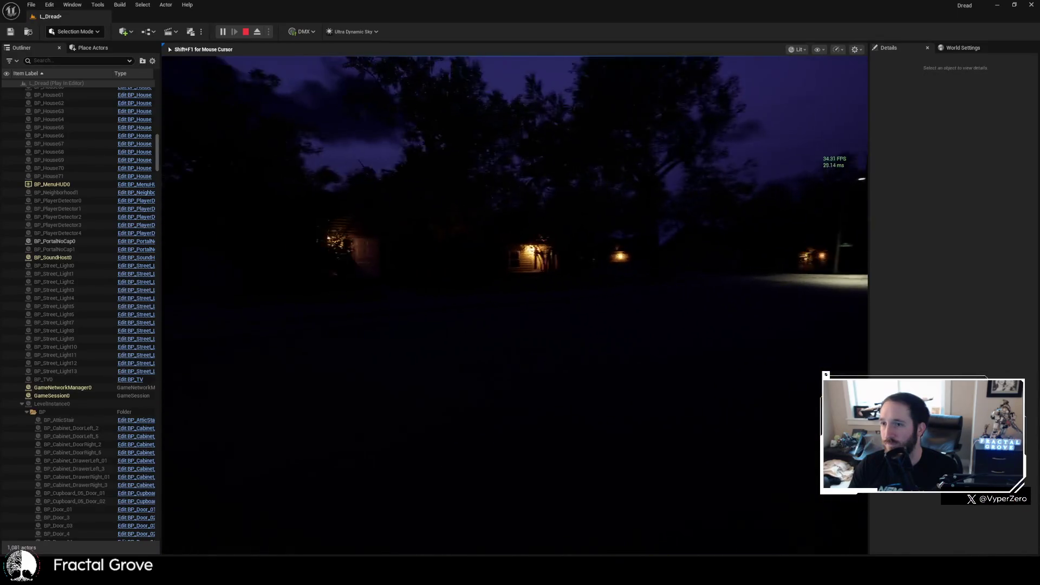
pyautogui.press('w')
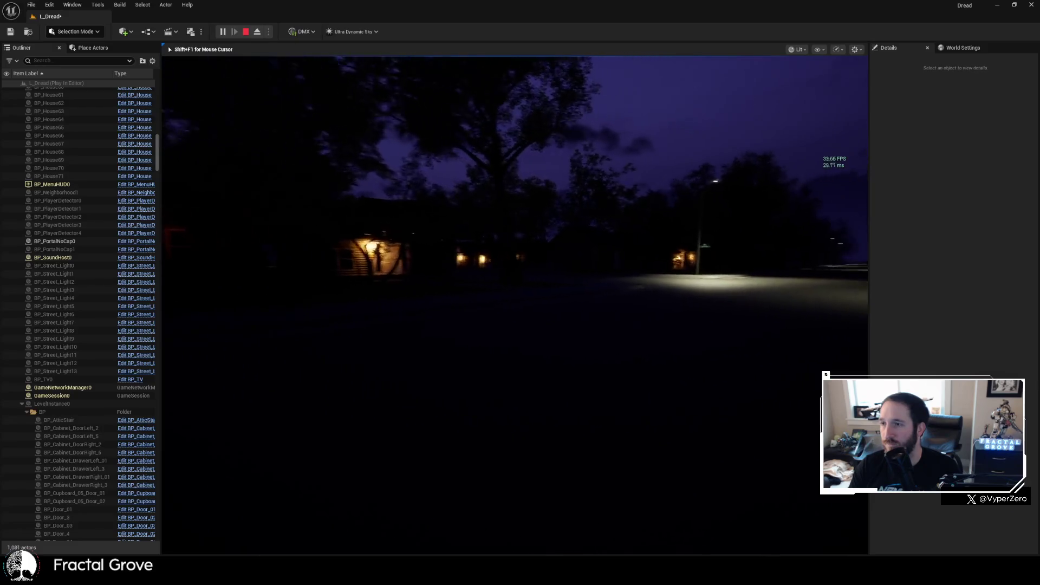
pyautogui.press('w')
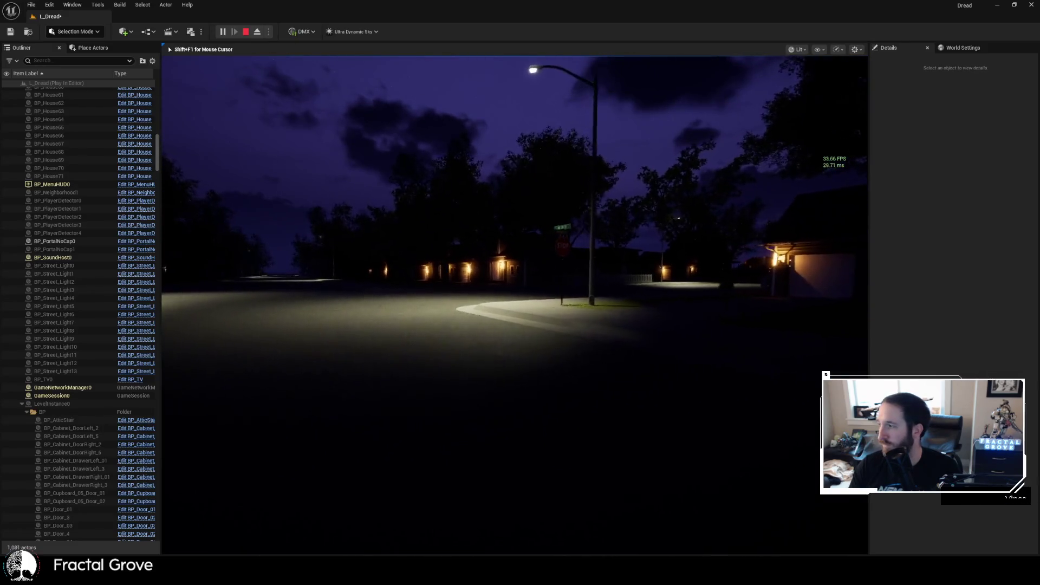
pyautogui.press('w')
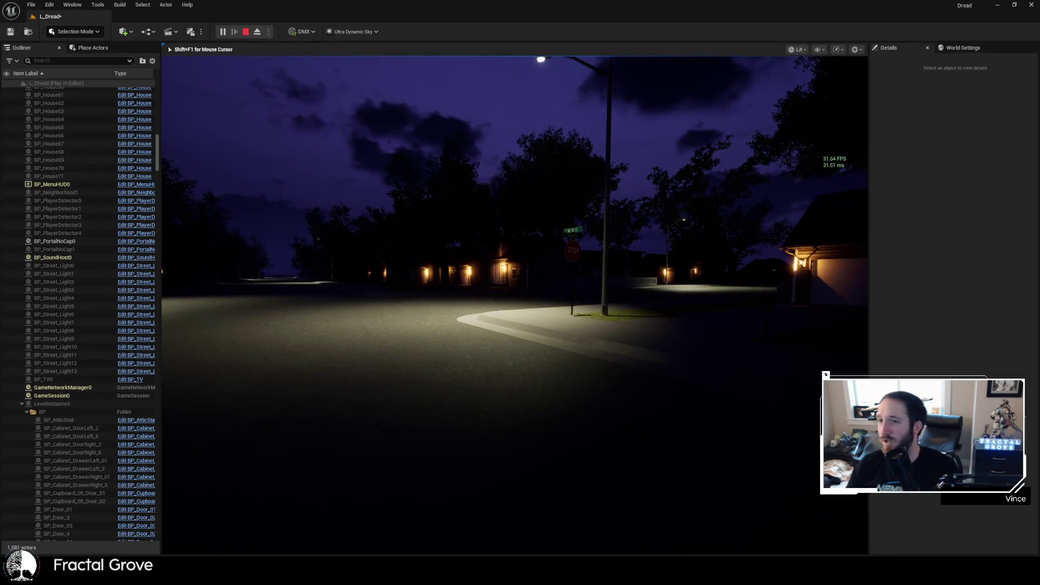
# - Cross intersection 7 past the street-sign corner and turn right down the dark street
pyautogui.press('w')
pyautogui.press('w')
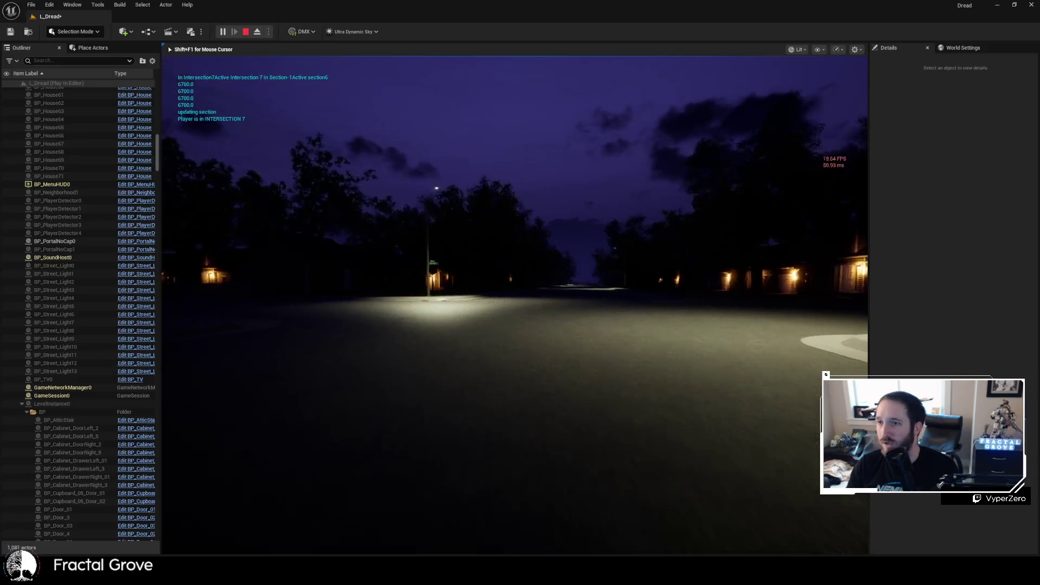
pyautogui.press('w')
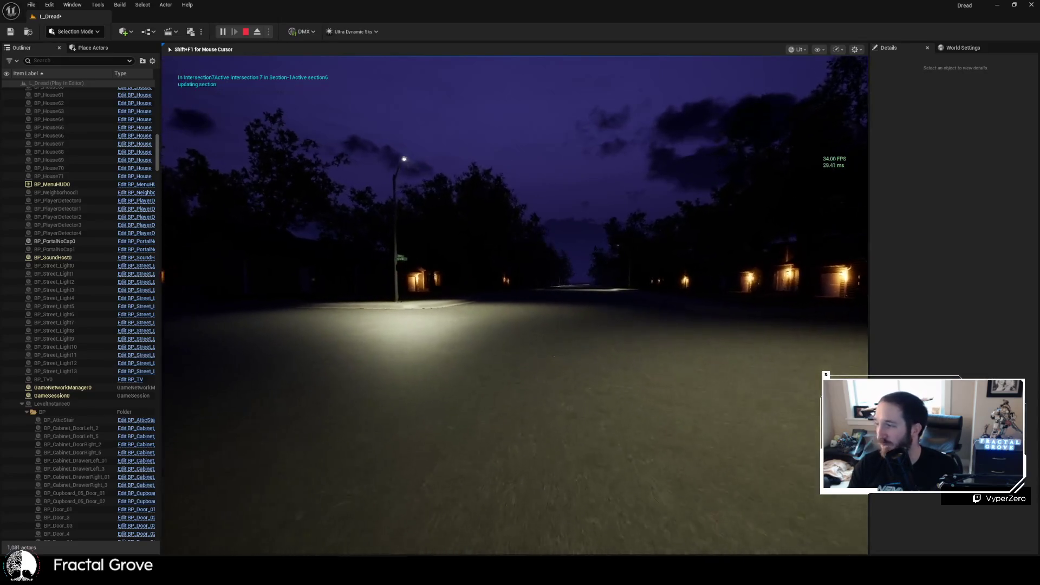
pyautogui.press('w')
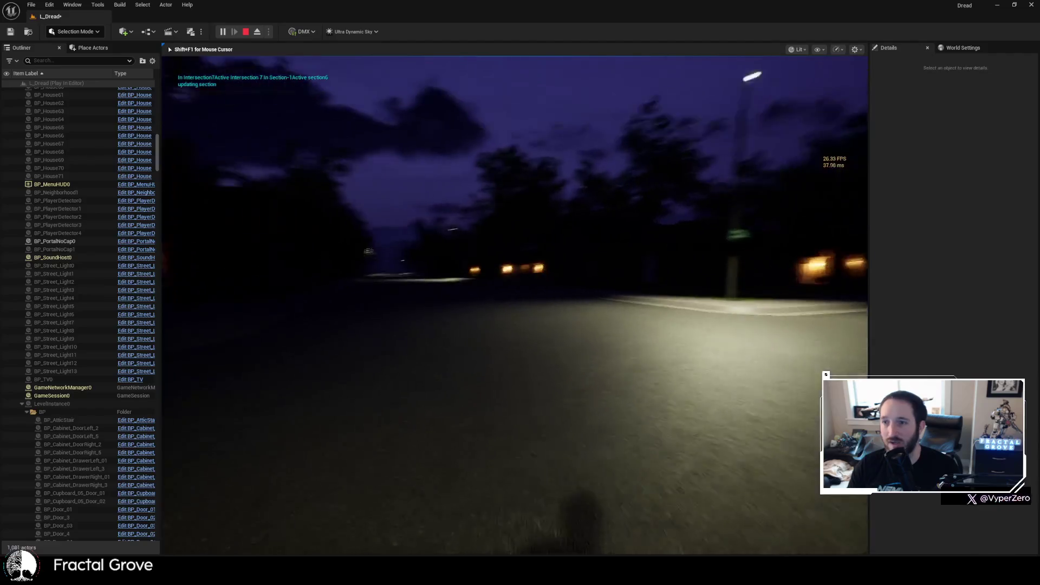
pyautogui.press('w')
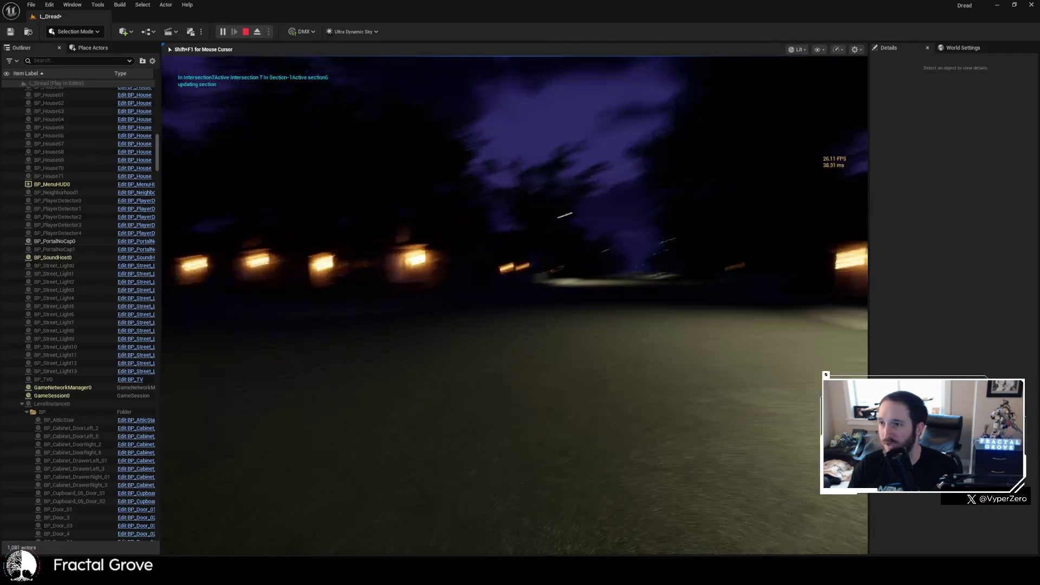
pyautogui.press('w')
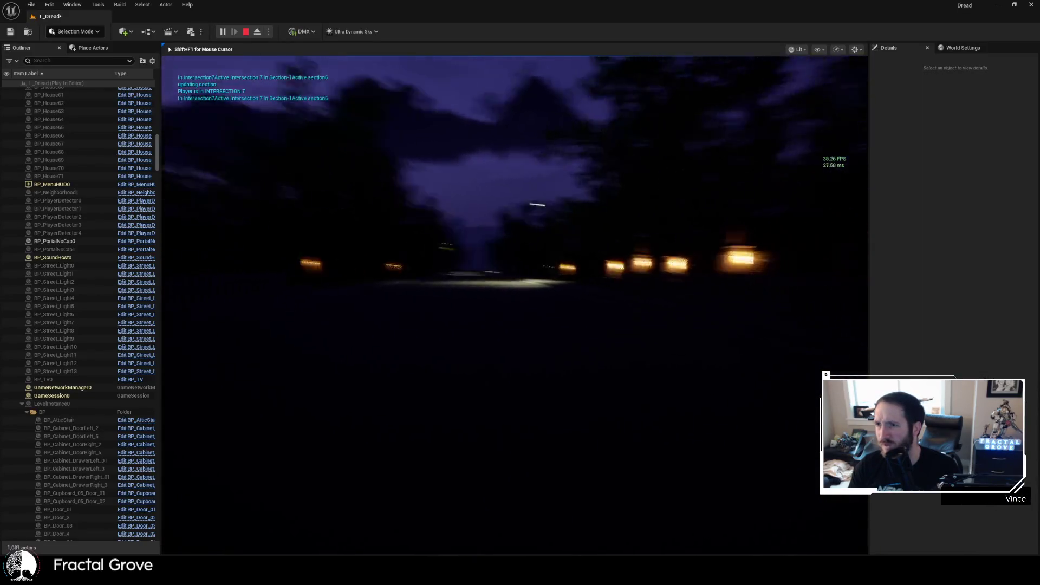
pyautogui.press('w')
pyautogui.press('w')
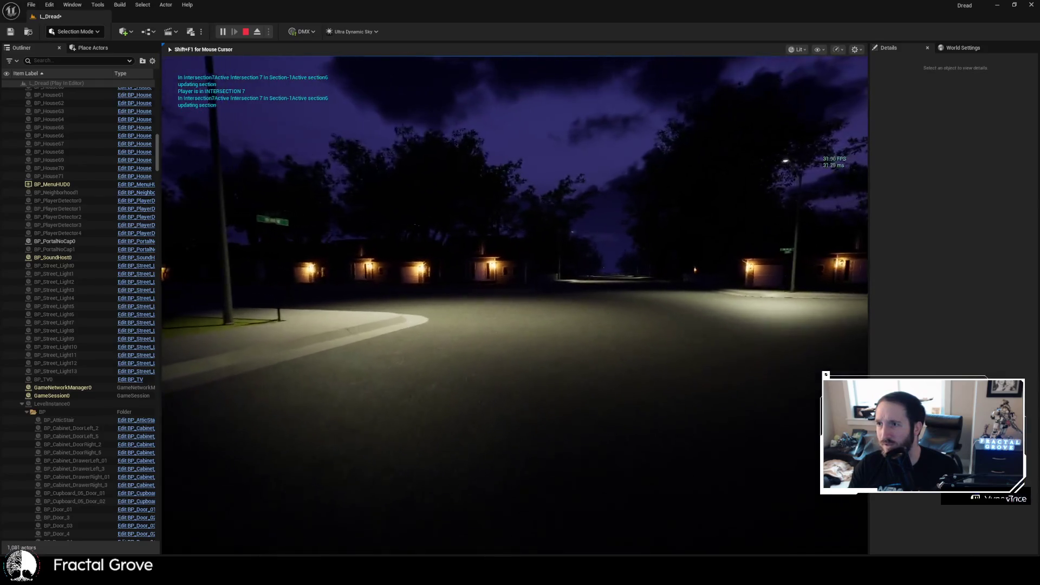
pyautogui.press('w')
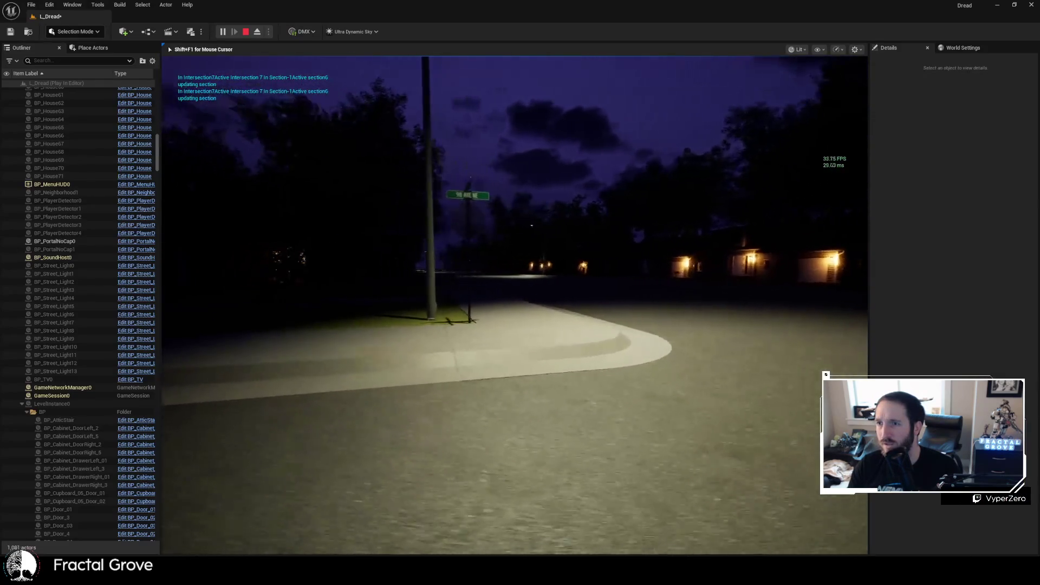
pyautogui.press('w')
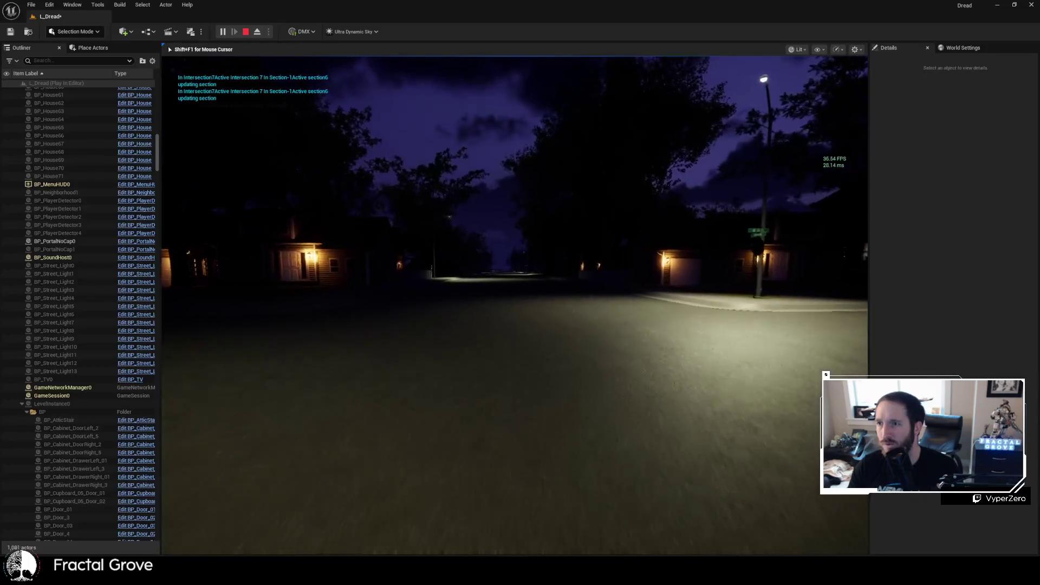
pyautogui.press('w')
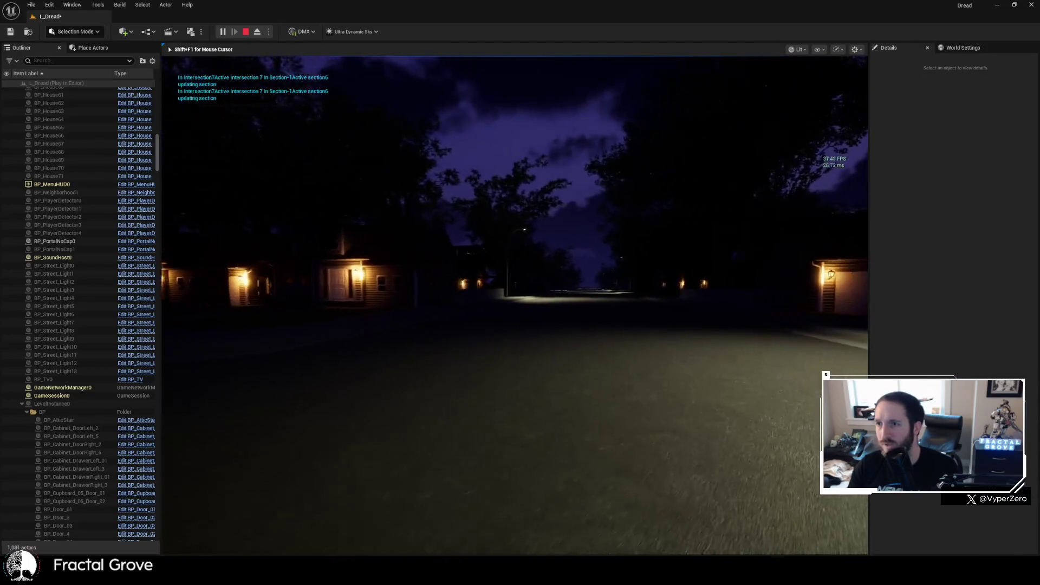
pyautogui.press('w')
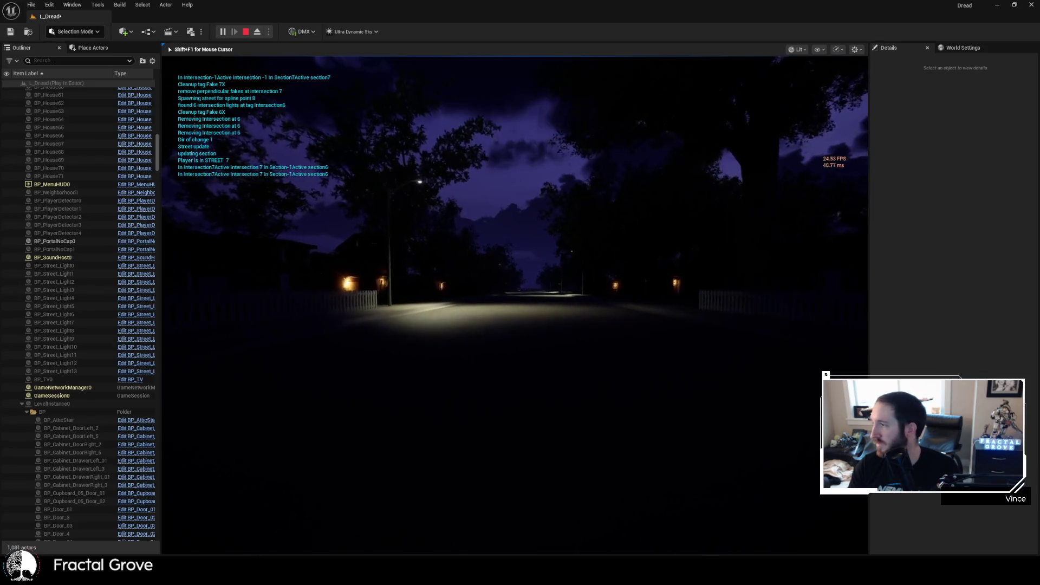
# - Walk along the fenced street, stopping to look at the dark two-storey house
pyautogui.press('w')
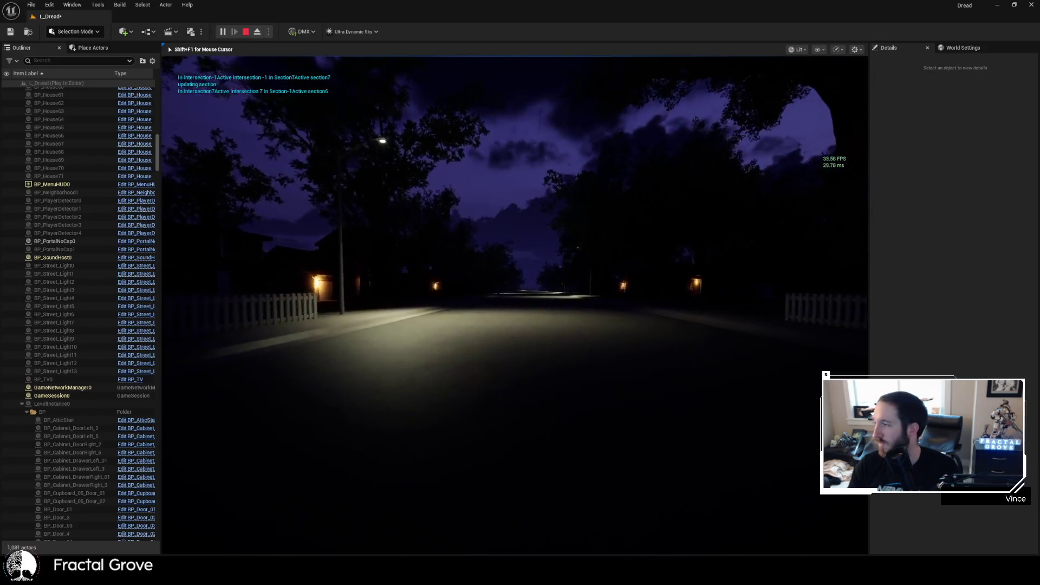
pyautogui.press('w')
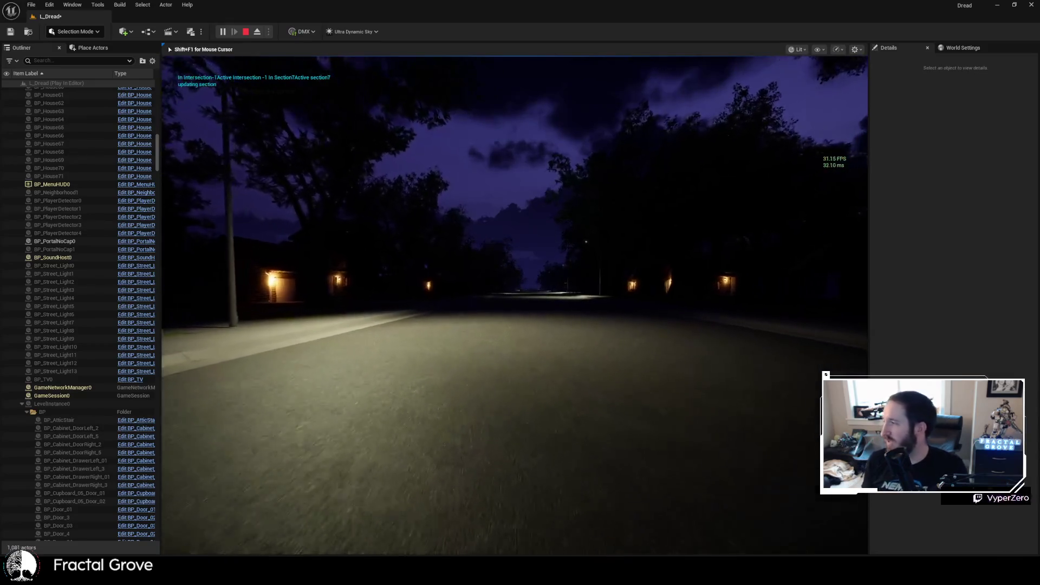
pyautogui.press('w')
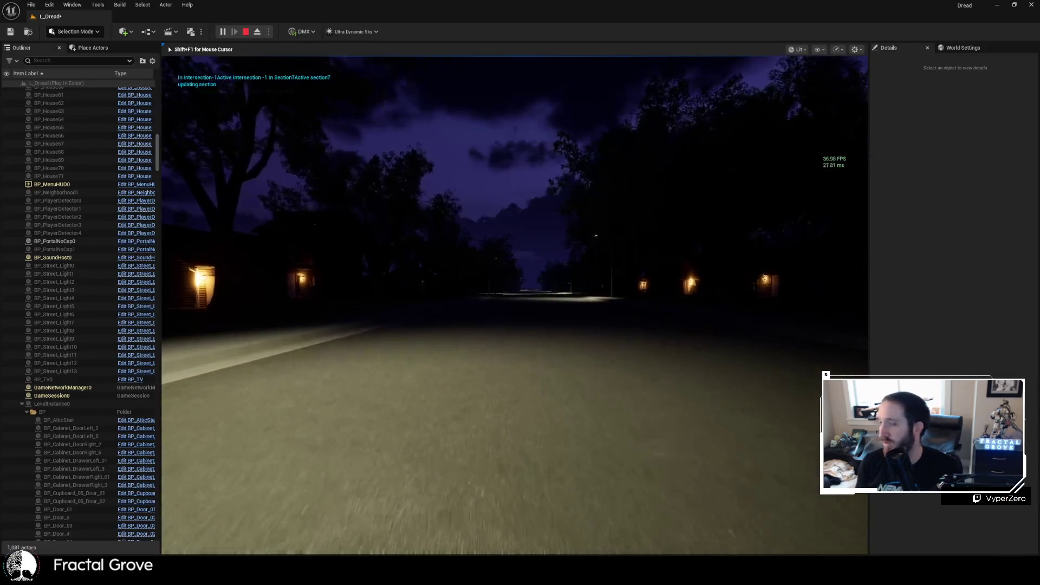
pyautogui.press('w')
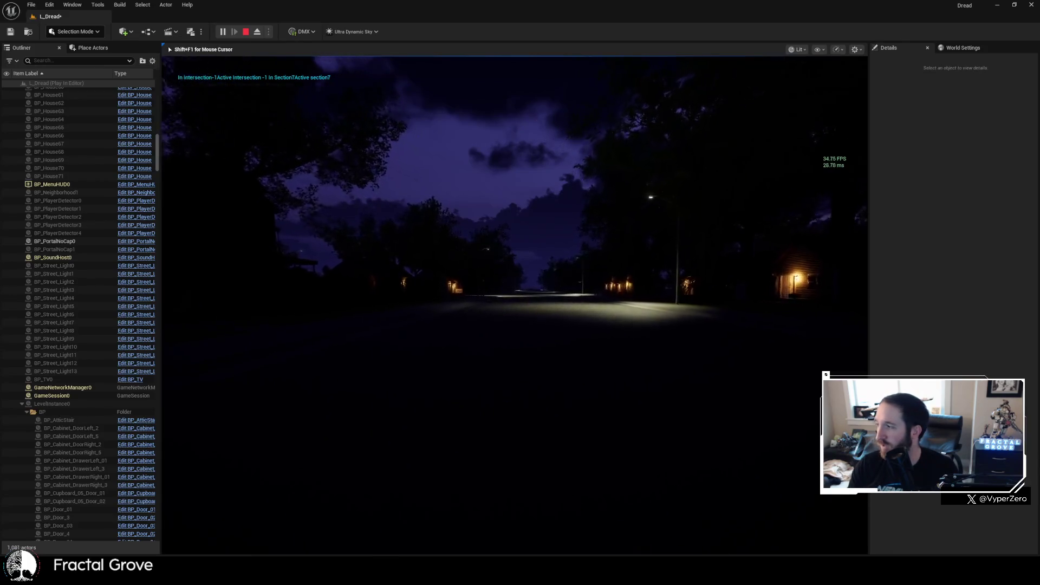
pyautogui.press('w')
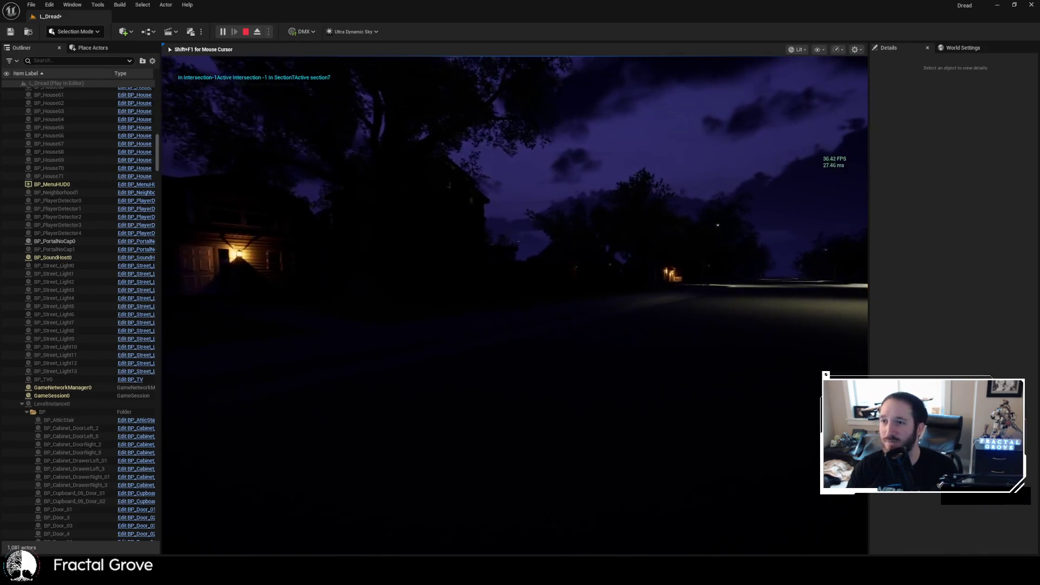
pyautogui.press('w')
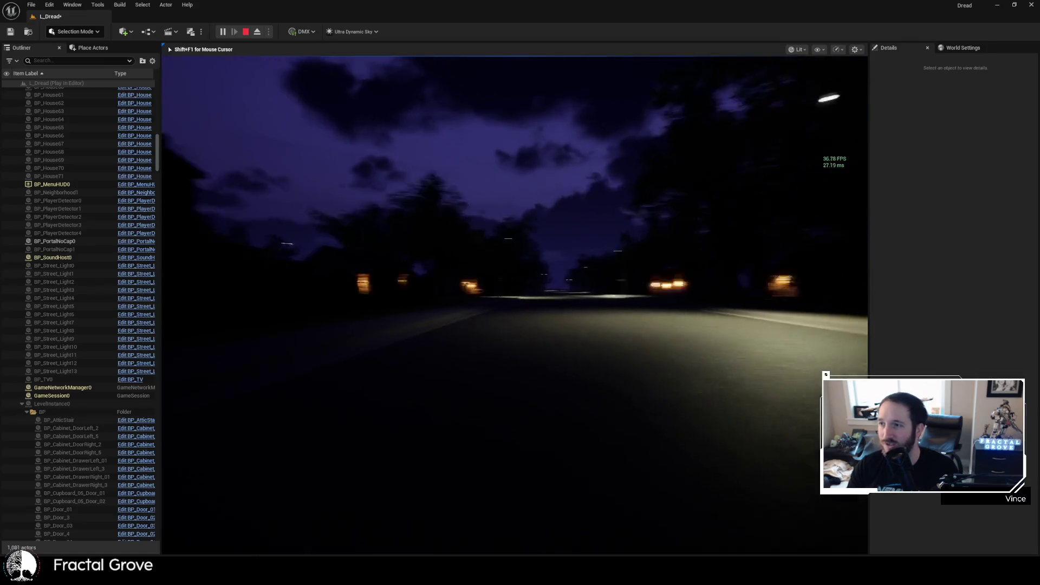
pyautogui.press('w')
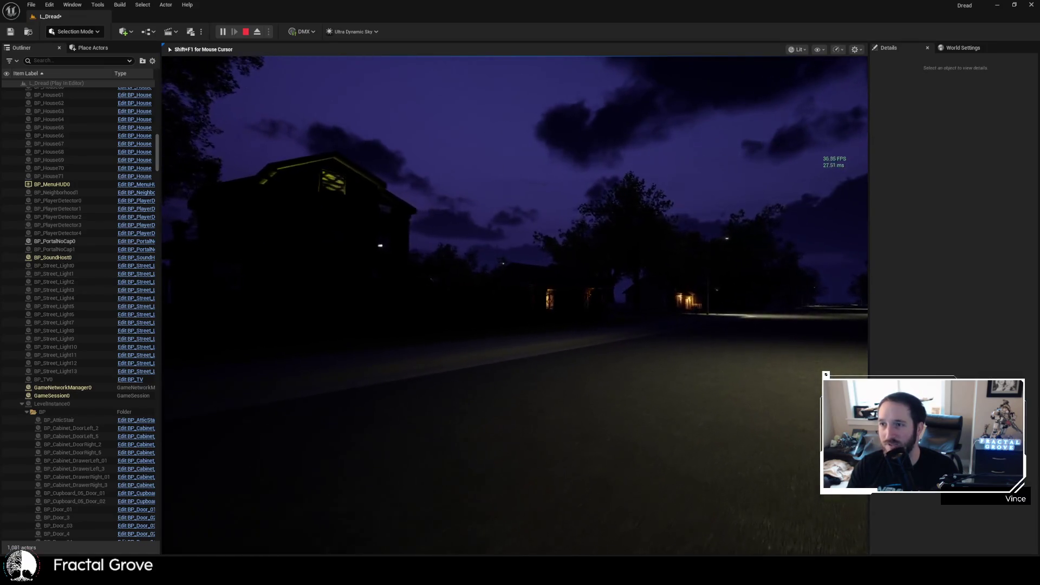
pyautogui.press('w')
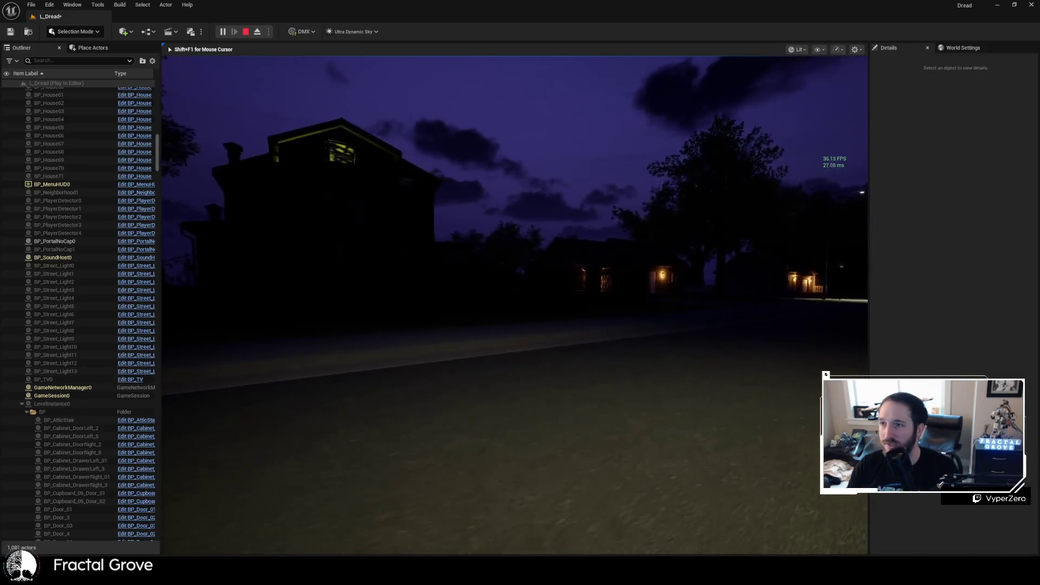
pyautogui.press('w')
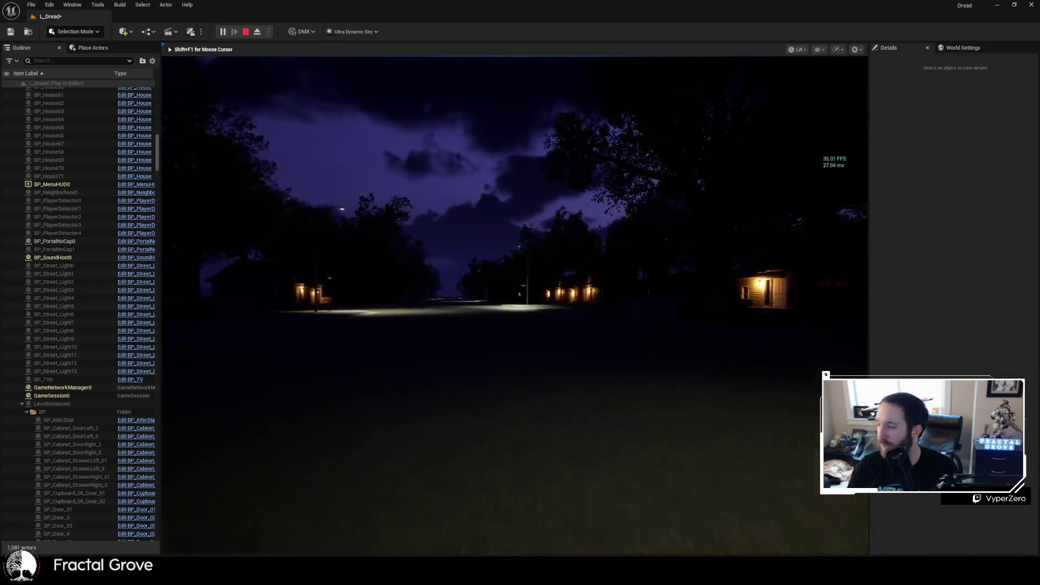
pyautogui.press('w')
pyautogui.press('w')
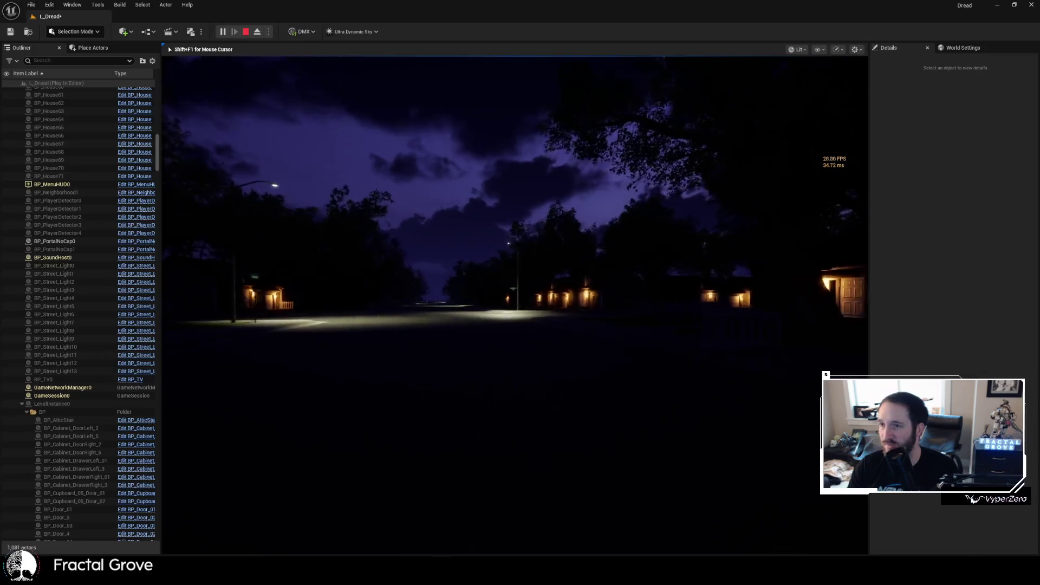
pyautogui.press('w')
pyautogui.press('w')
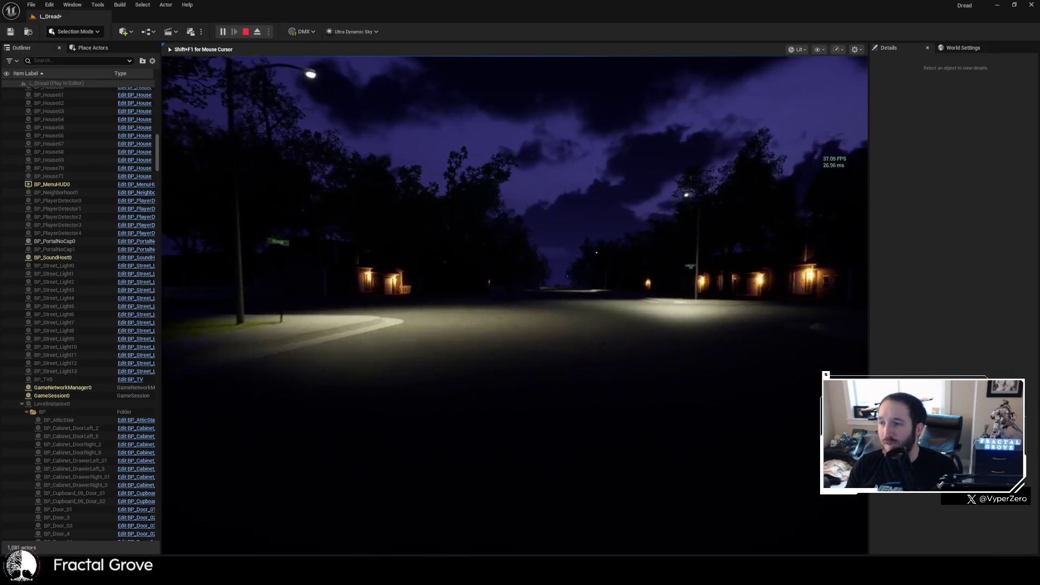
# - Walk toward the streetlight and across the lawn back onto the street
pyautogui.press('w')
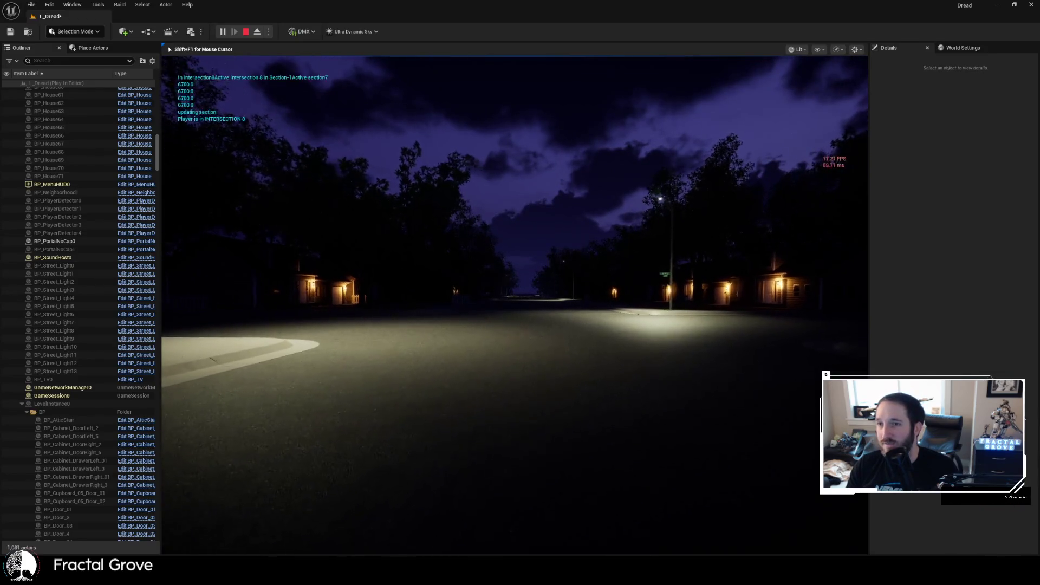
pyautogui.press('w')
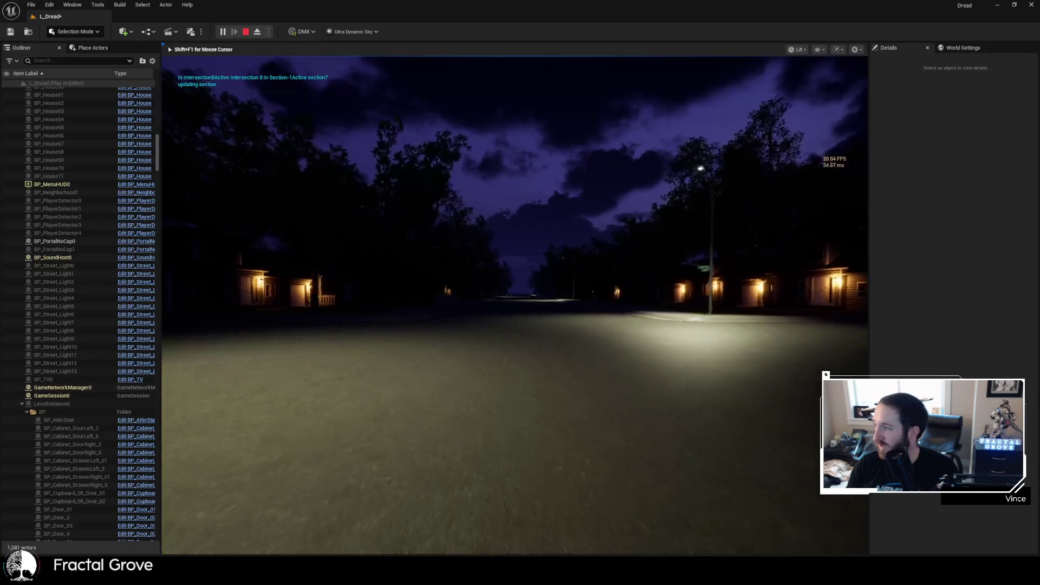
pyautogui.press('w')
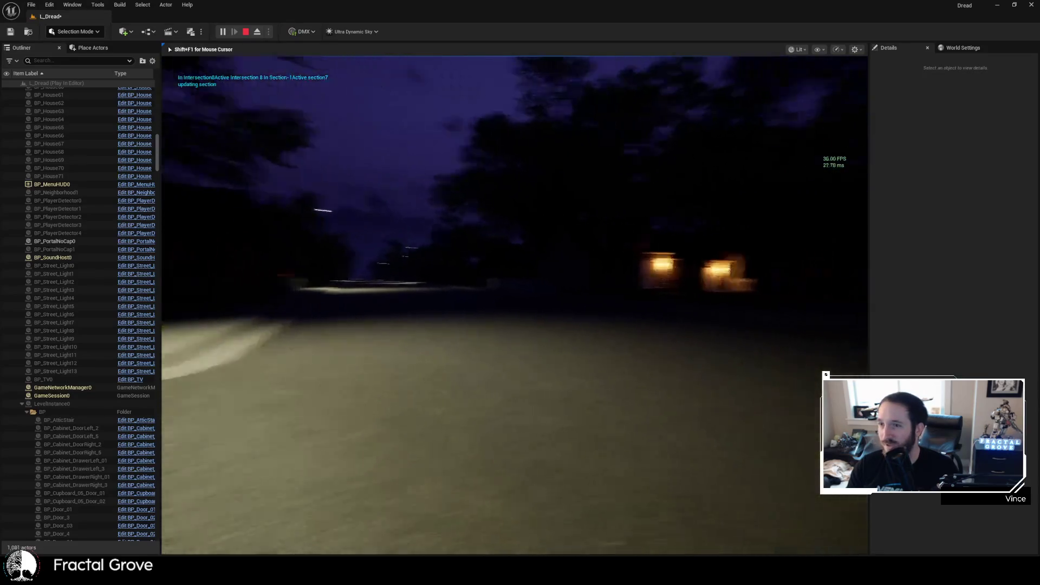
pyautogui.press('w')
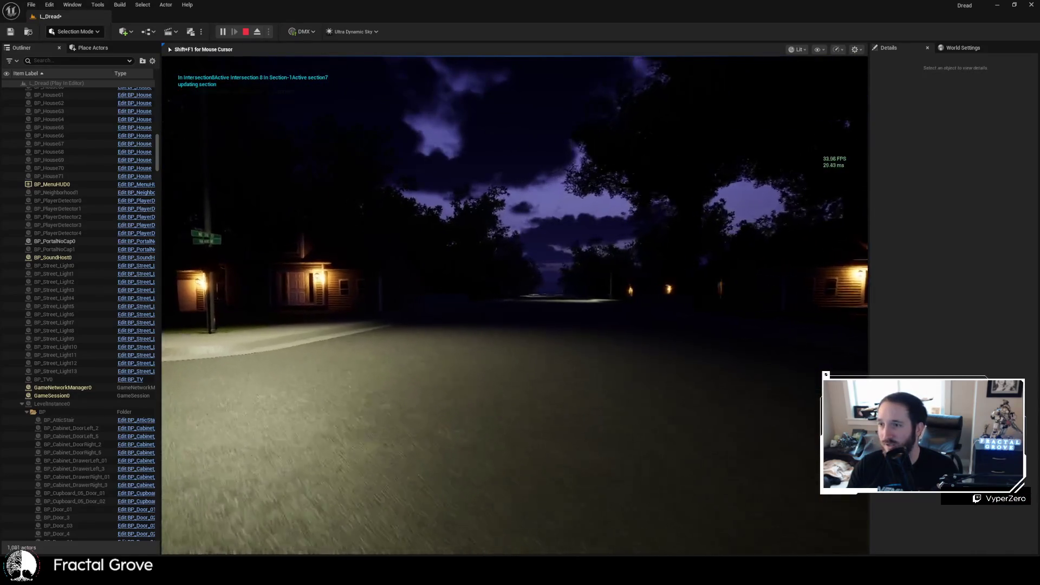
pyautogui.press('w')
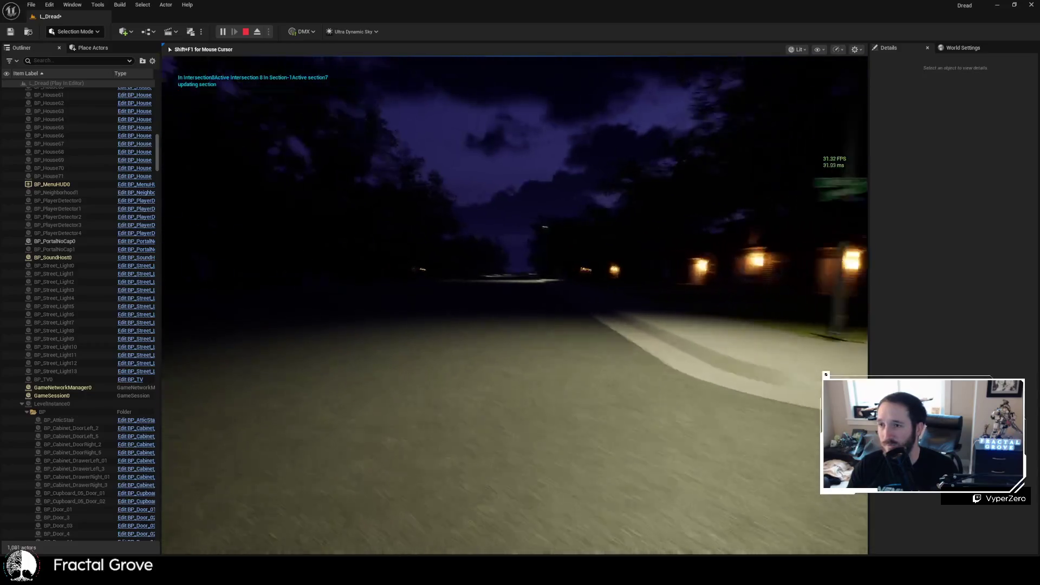
pyautogui.press('w')
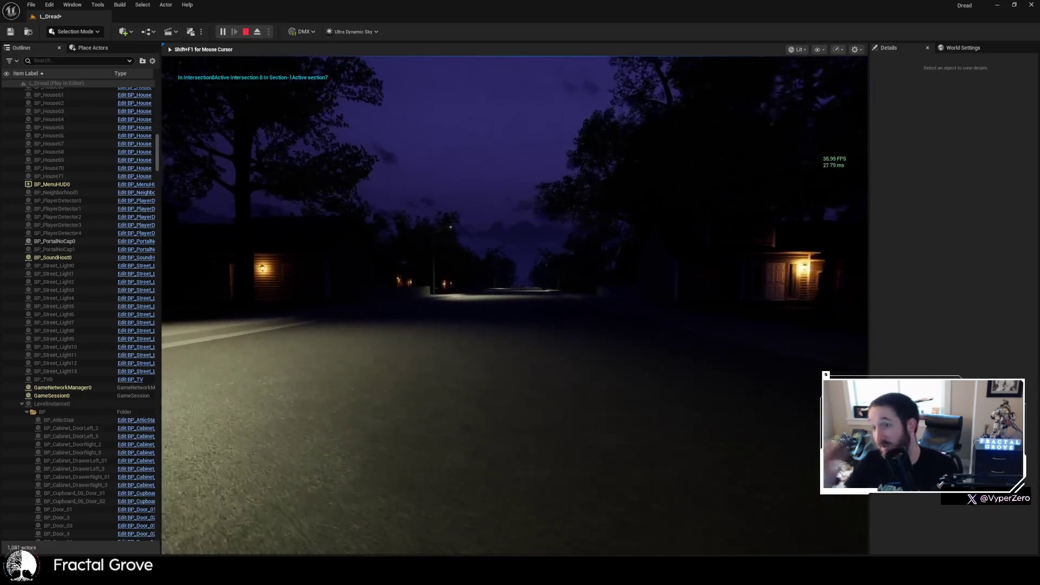
pyautogui.press('w')
pyautogui.press('w')
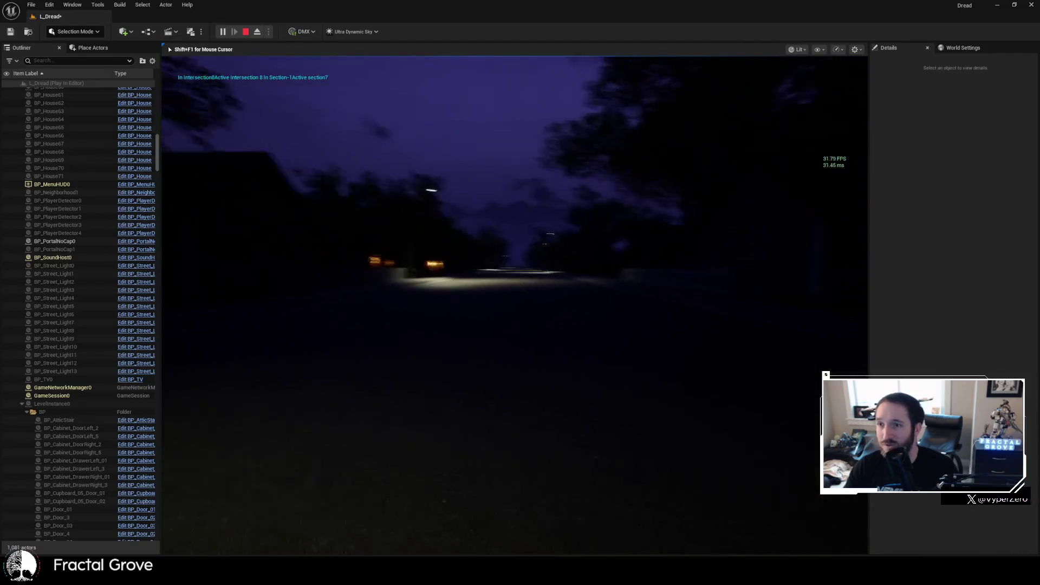
pyautogui.press('w')
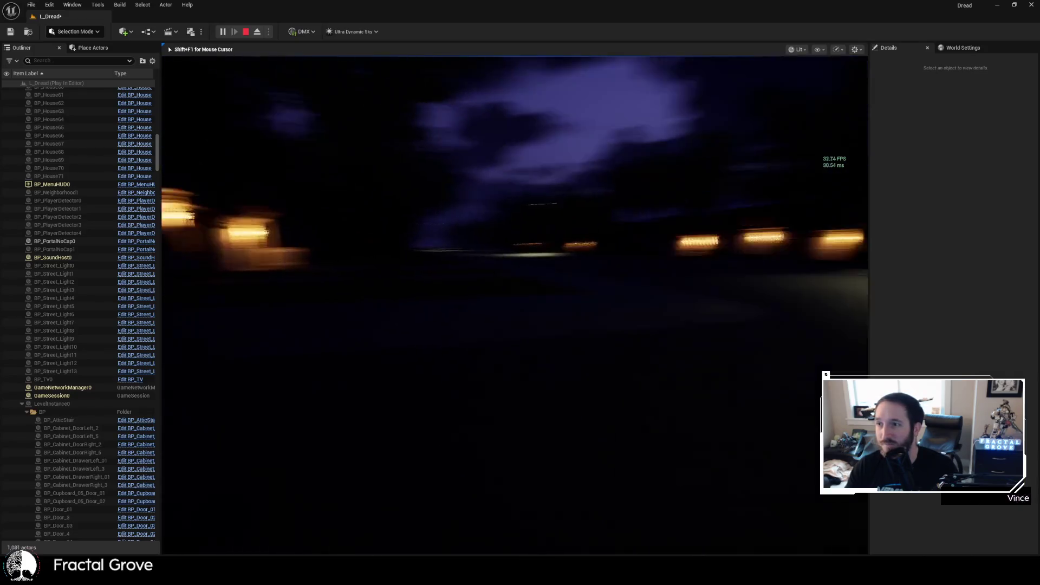
pyautogui.press('w')
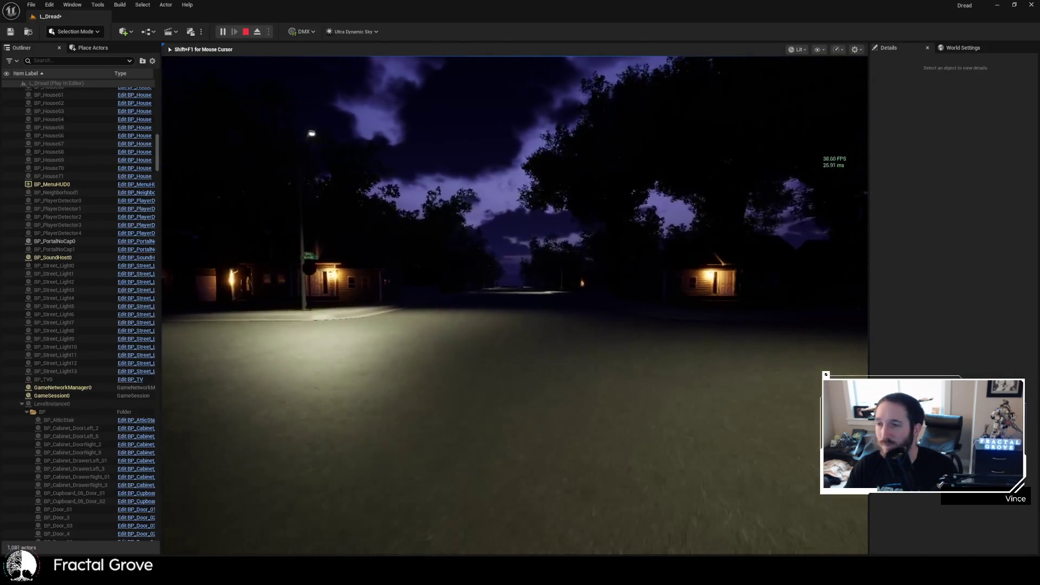
pyautogui.press('w')
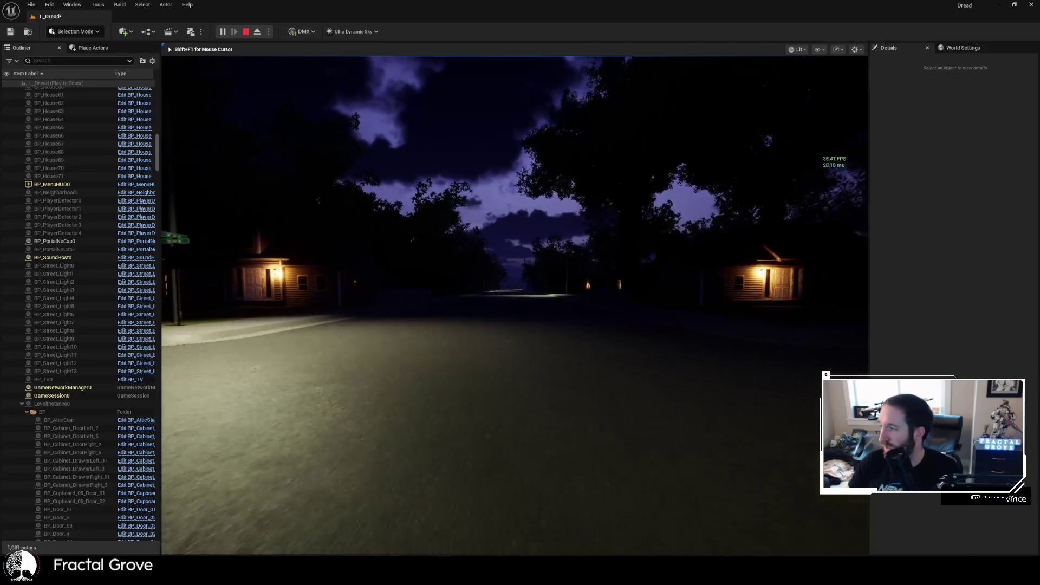
pyautogui.press('w')
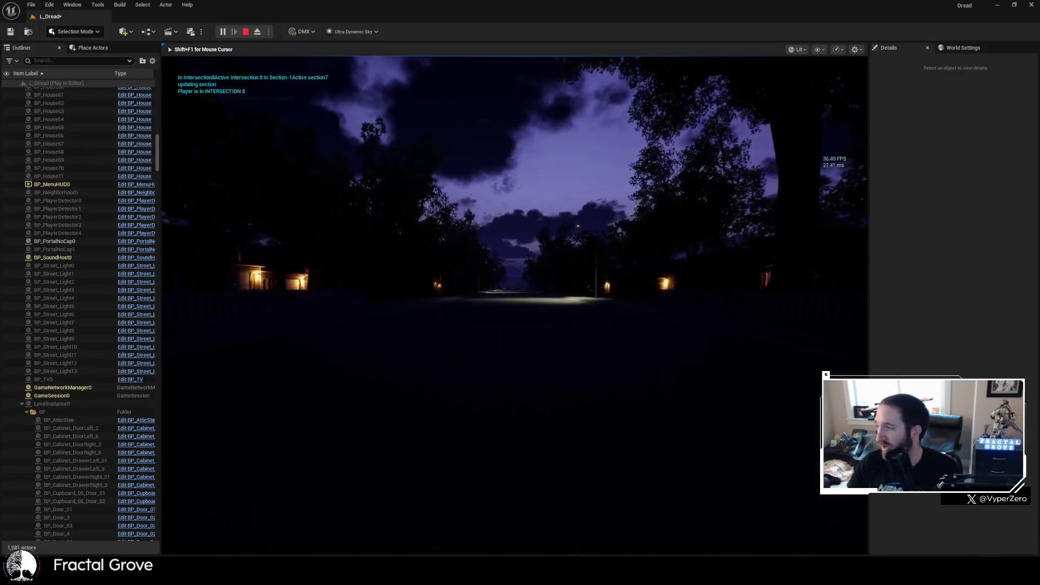
# - Walk into intersection 8 and continue down the lamp-lit street between houses
pyautogui.press('w')
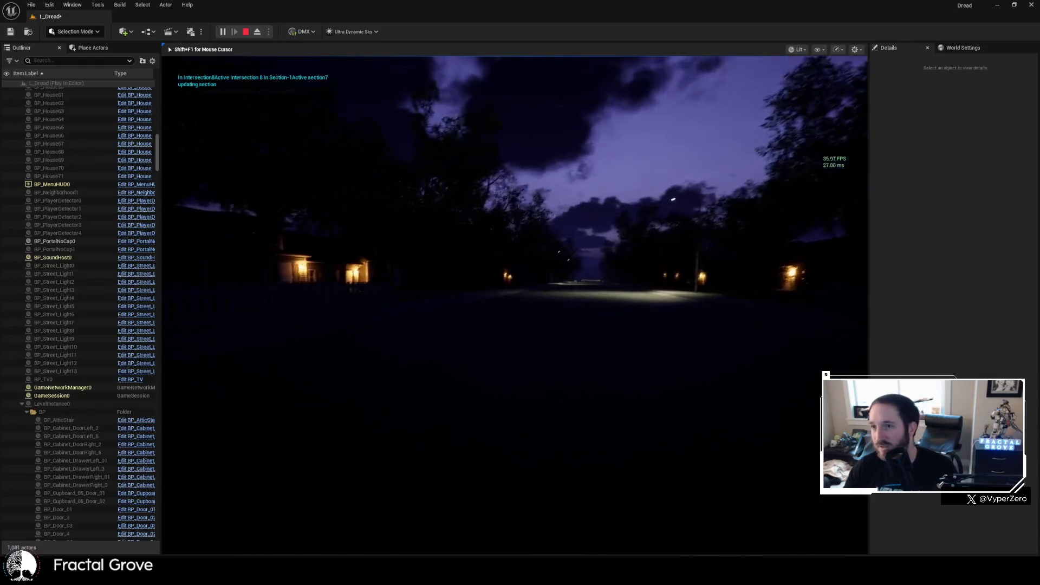
pyautogui.moveTo(514, 303)
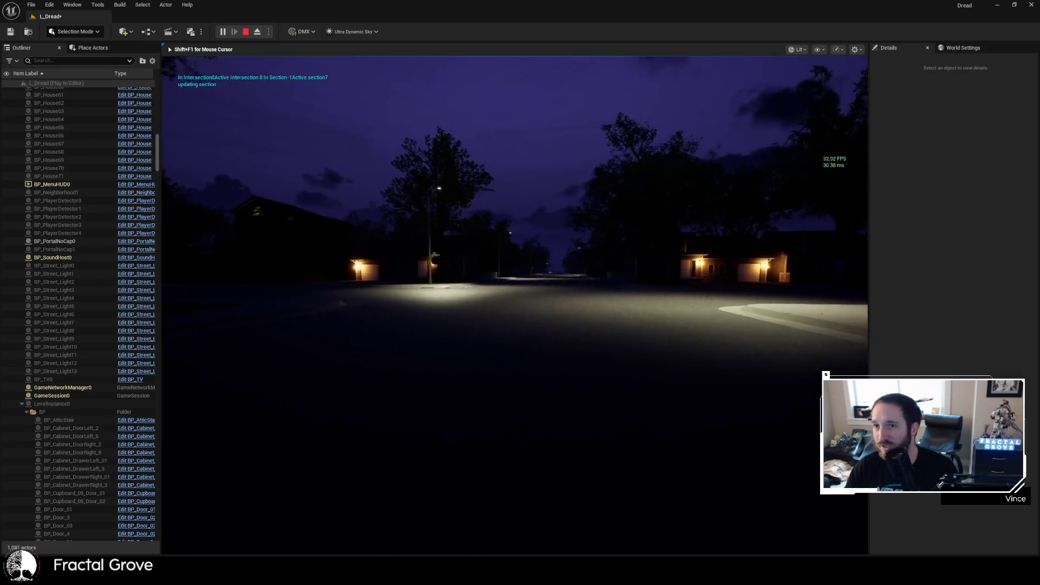
pyautogui.press('w')
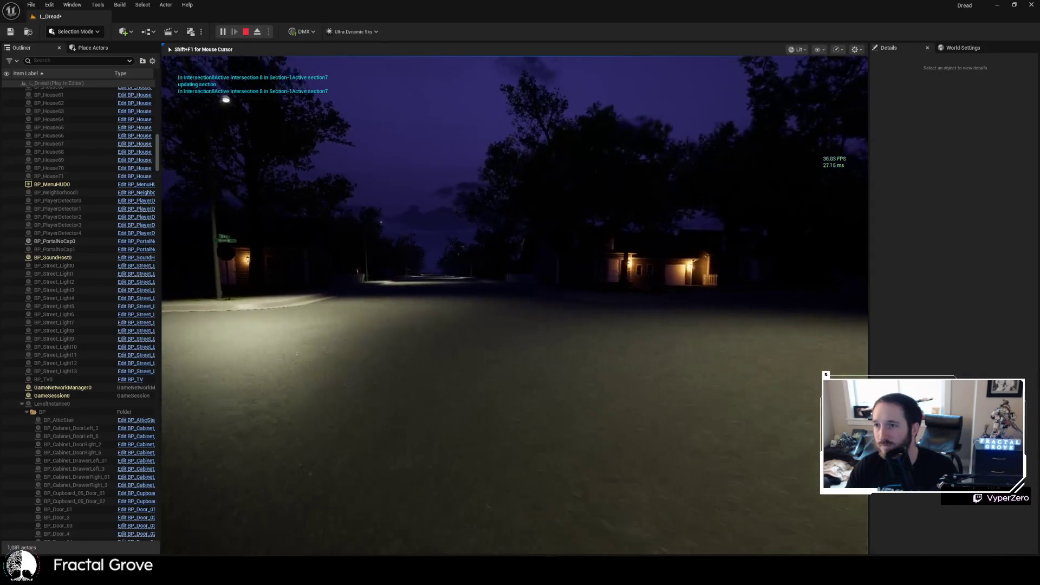
pyautogui.press('w')
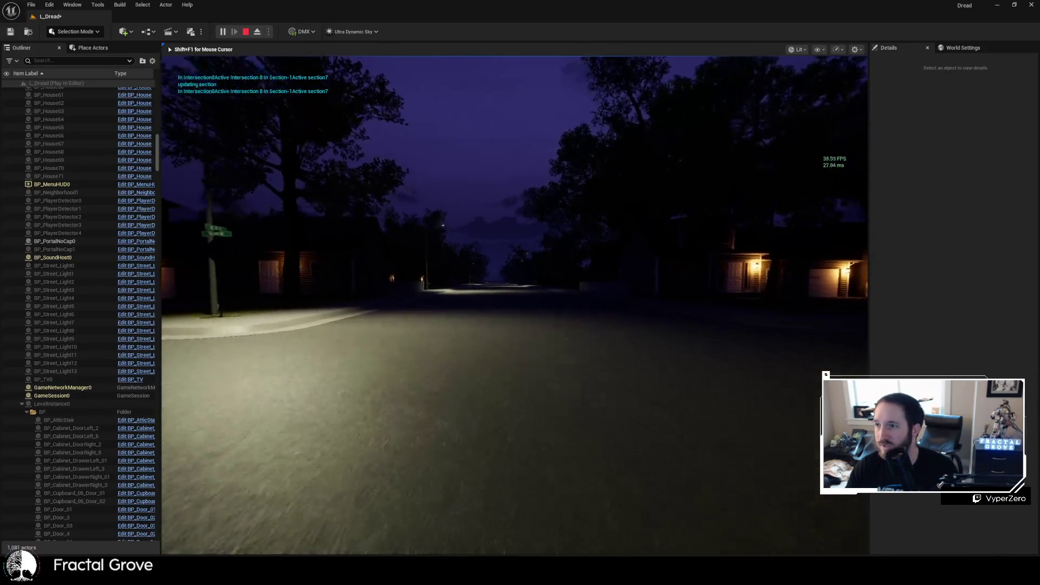
pyautogui.press('w')
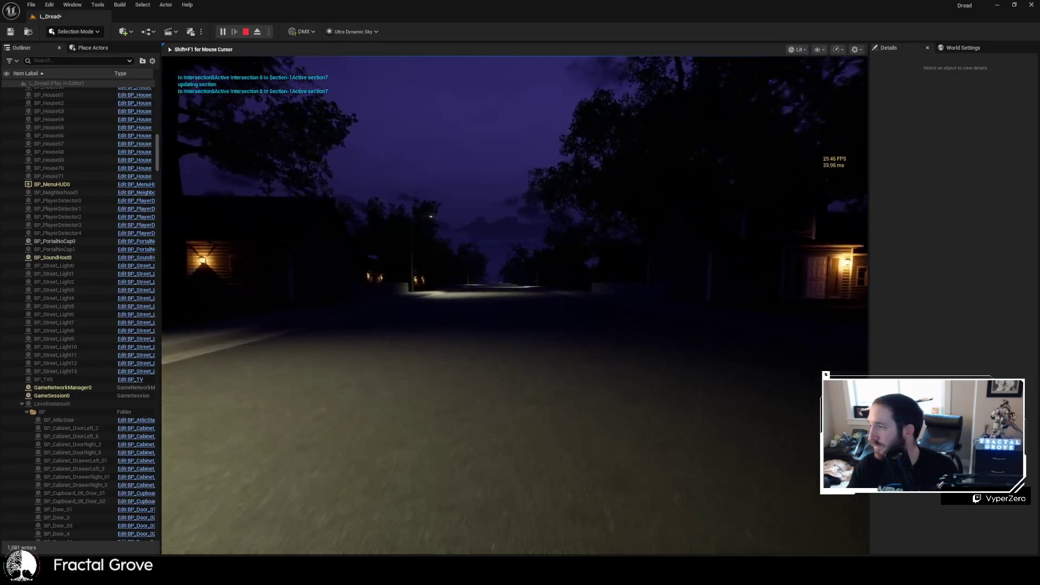
pyautogui.press('w')
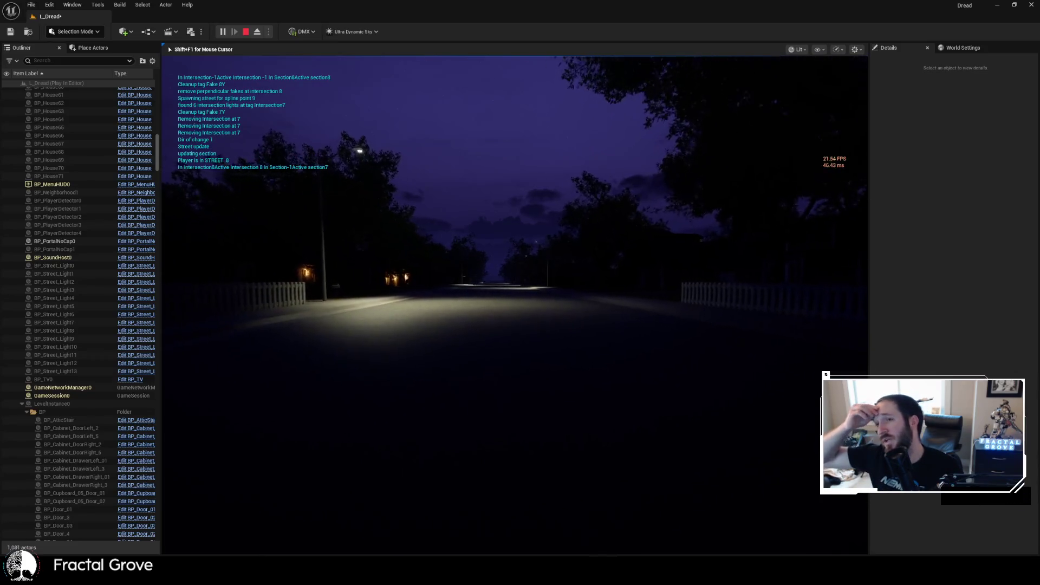
# - Walk down the dark street past the fenced yards and the right-hand street lights
pyautogui.press('w')
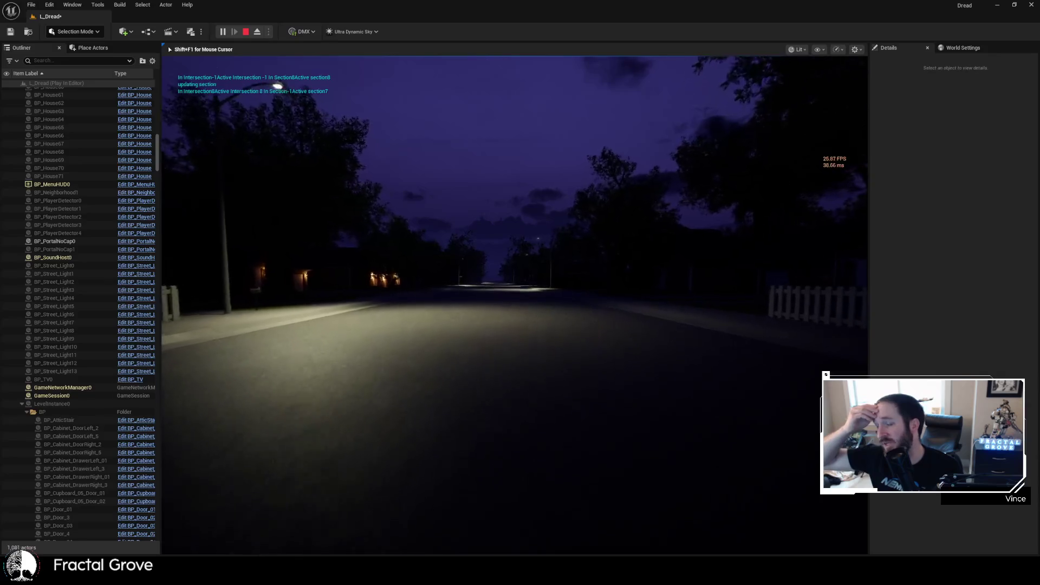
pyautogui.press('w')
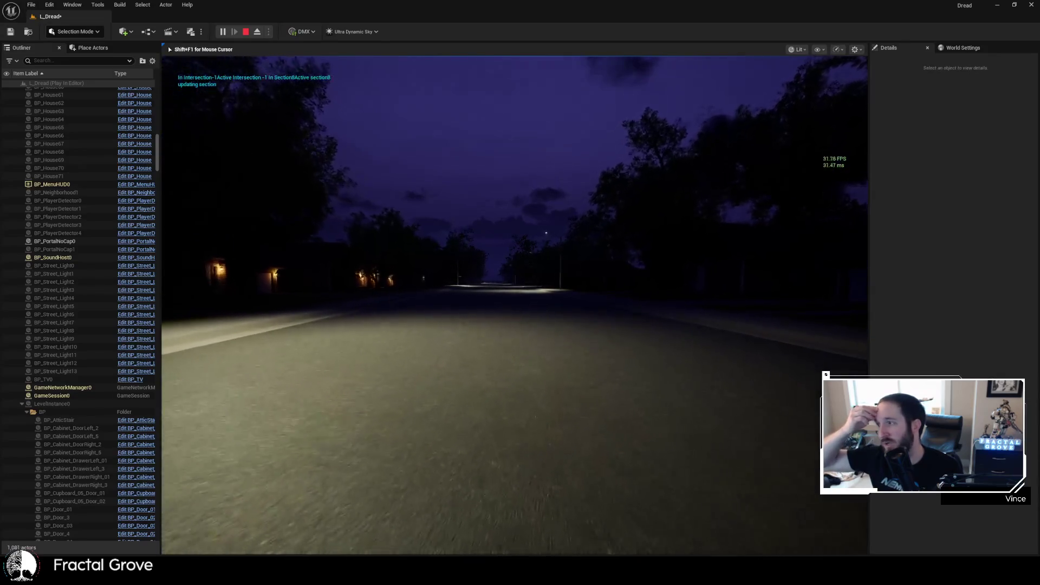
pyautogui.press('w')
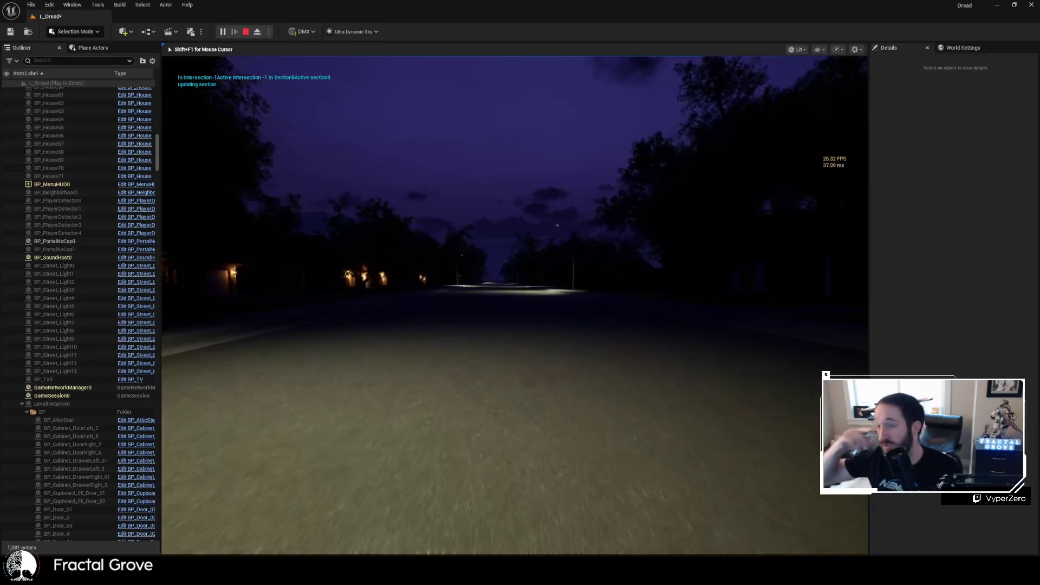
pyautogui.press('w')
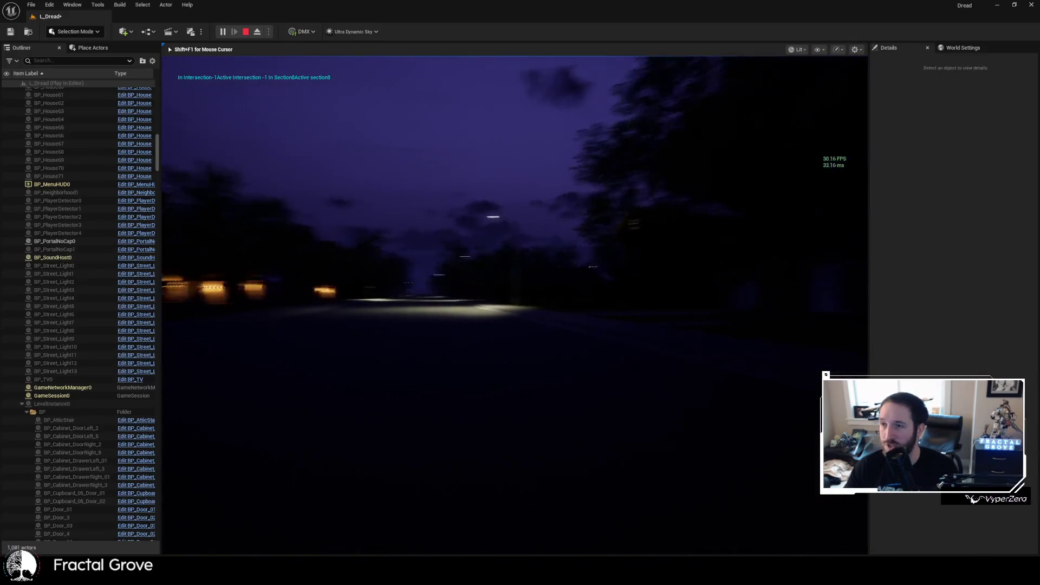
pyautogui.press('d')
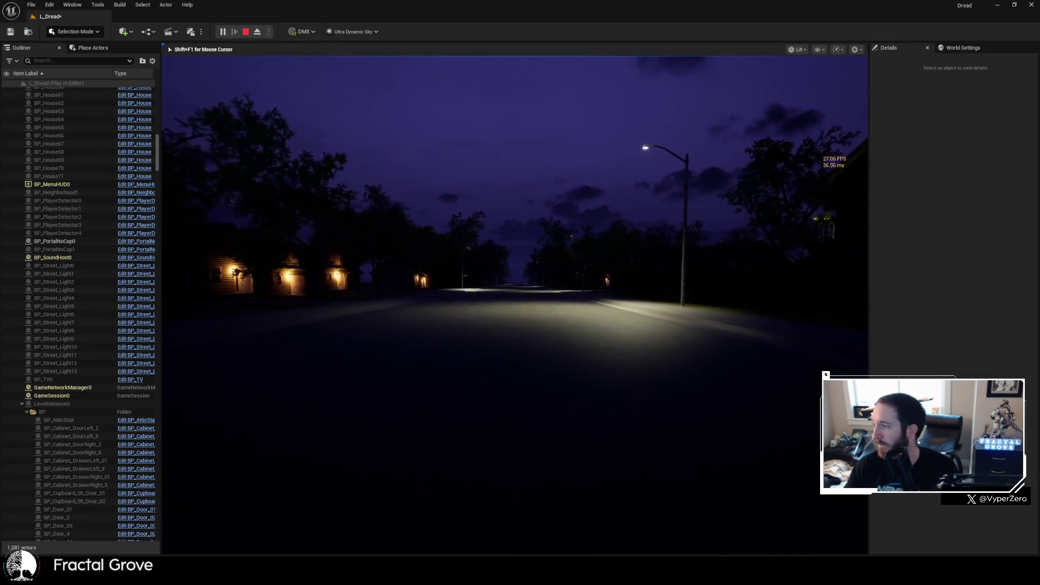
pyautogui.press('w')
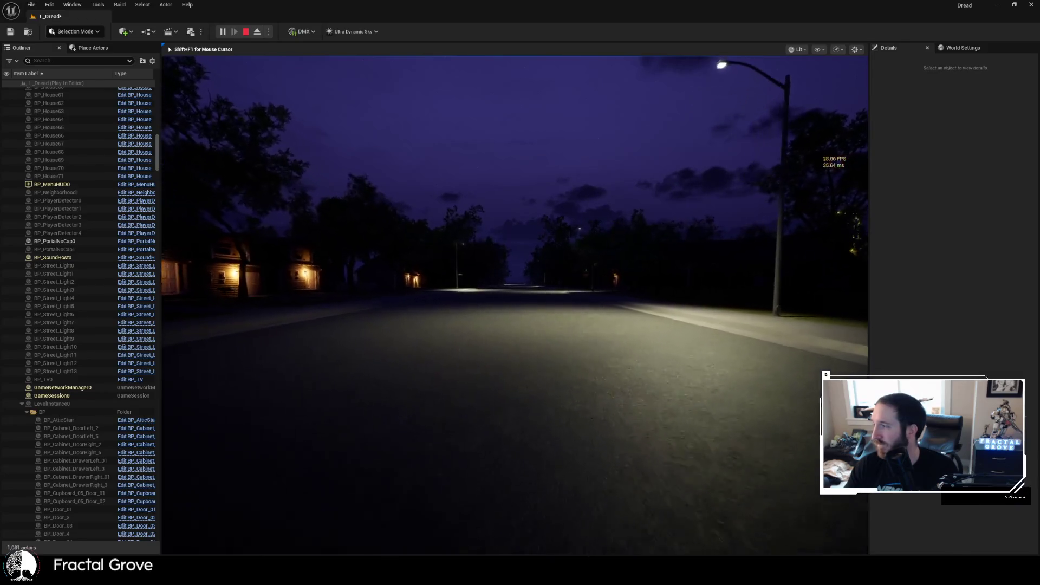
pyautogui.press('w')
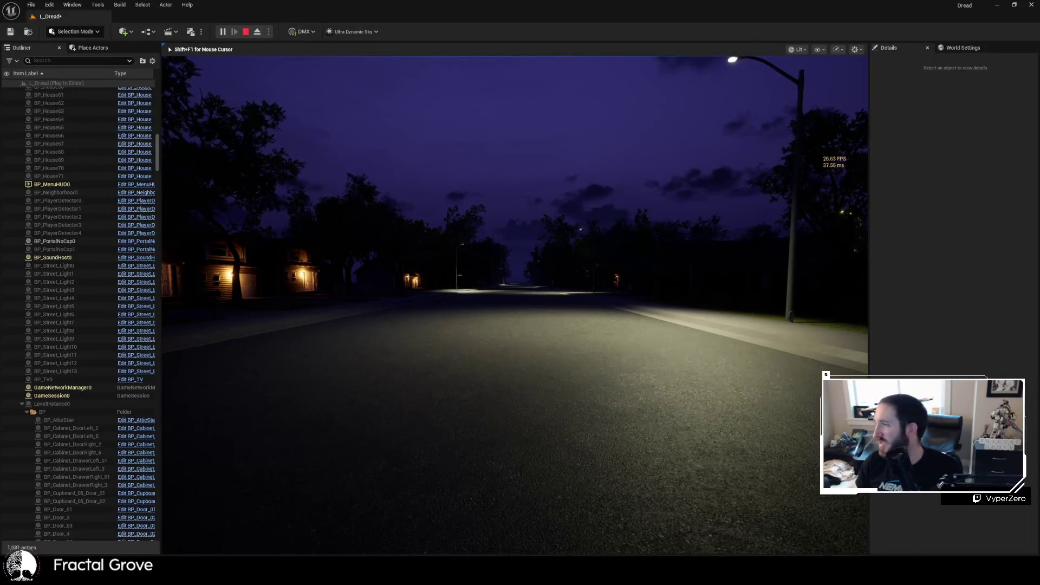
pyautogui.press('w')
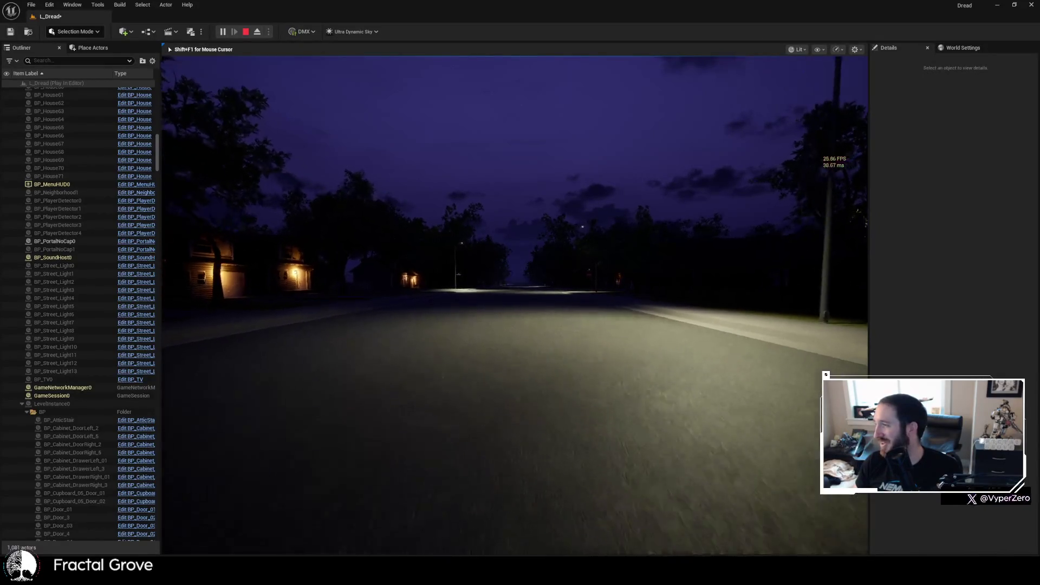
pyautogui.press('w')
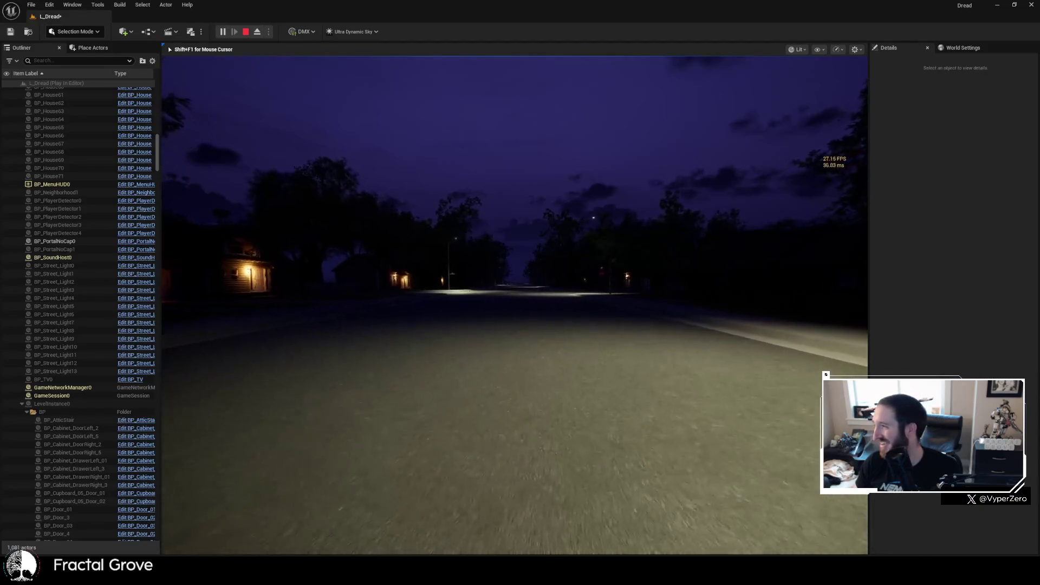
# - Continue past the stop sign and lamp into intersection 9
pyautogui.press('w')
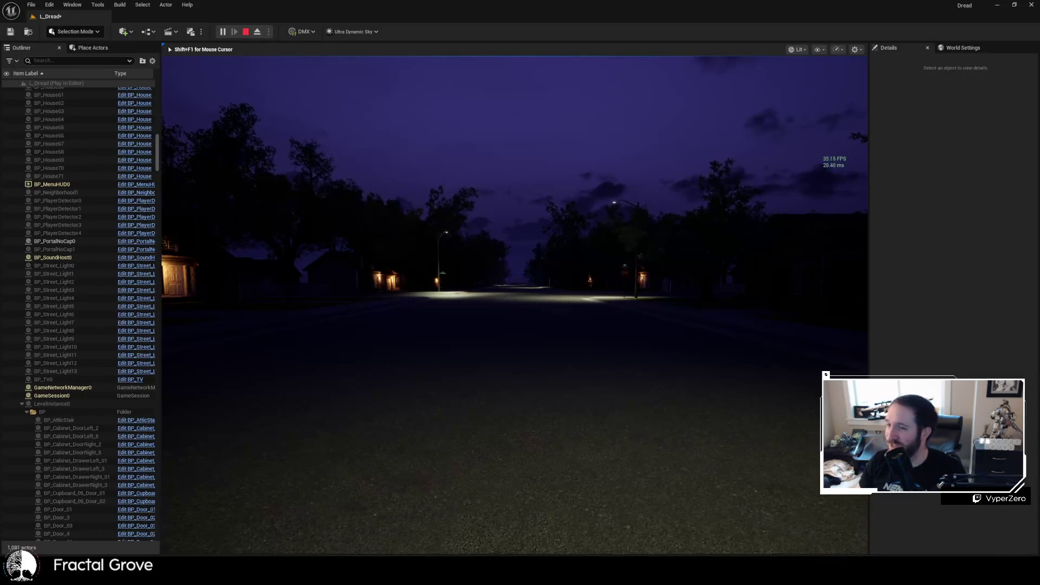
pyautogui.press('w')
pyautogui.press('w')
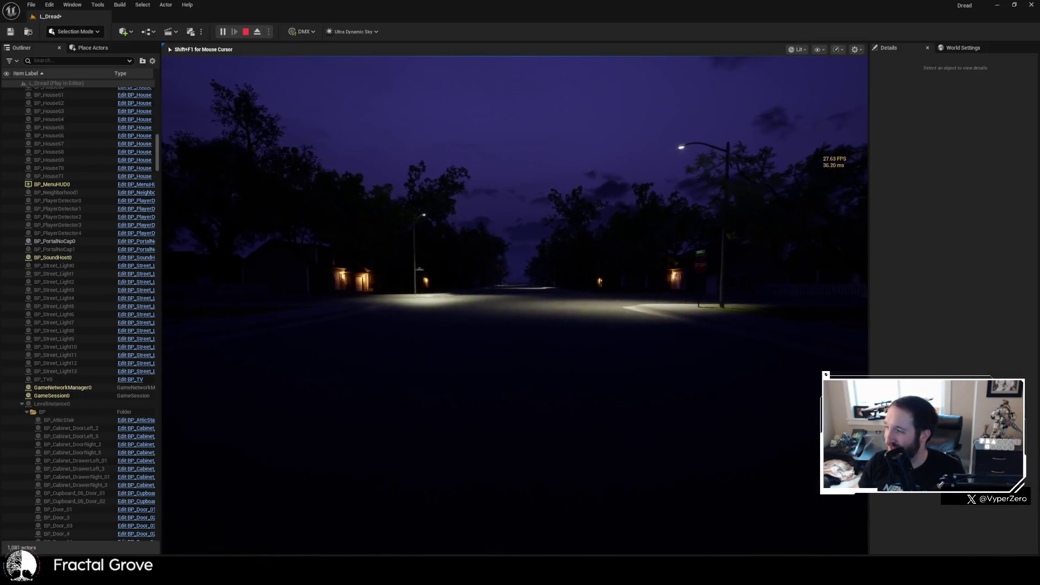
pyautogui.press('w')
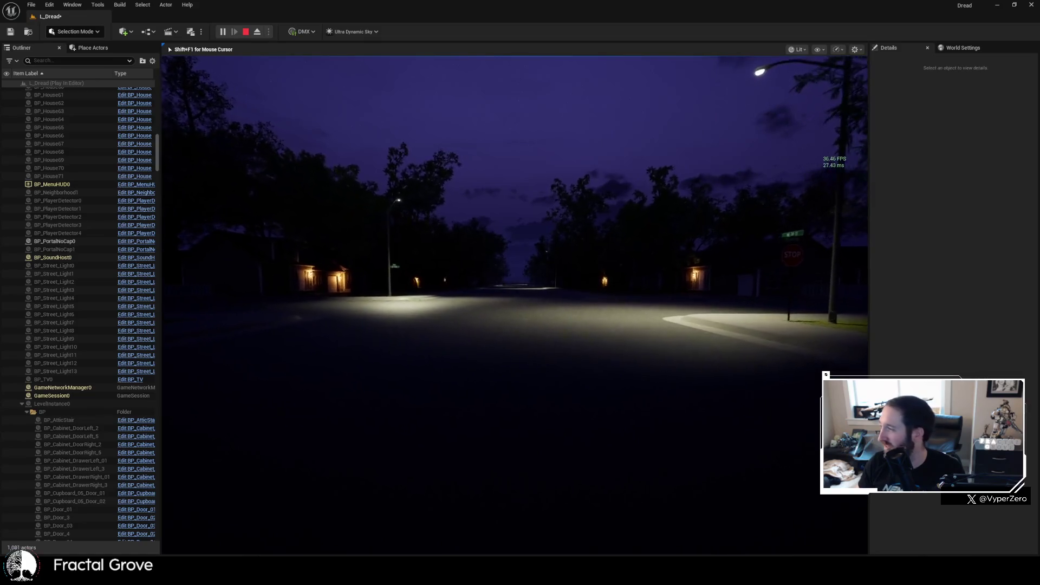
pyautogui.press('w')
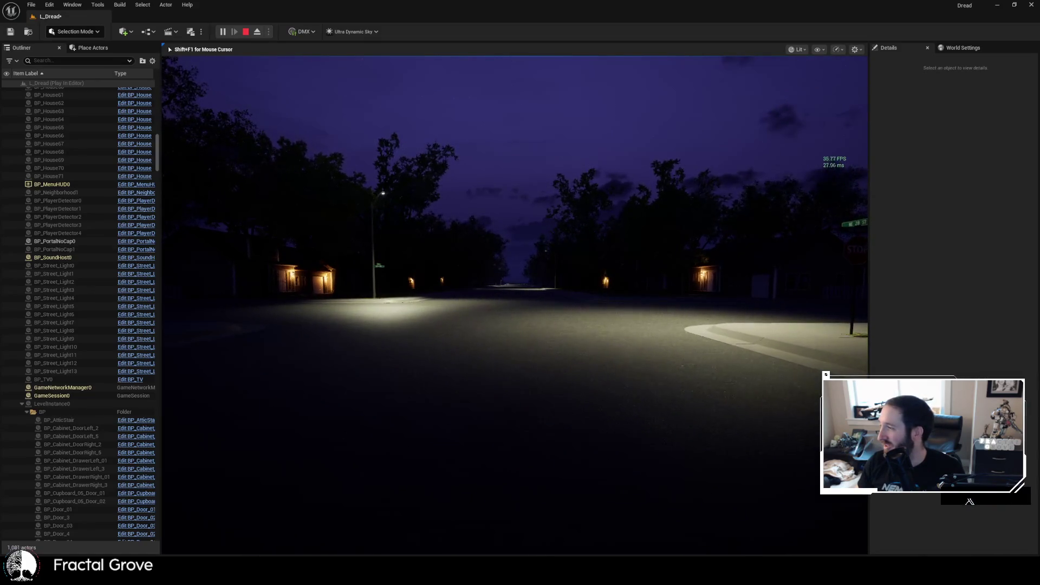
pyautogui.press('w')
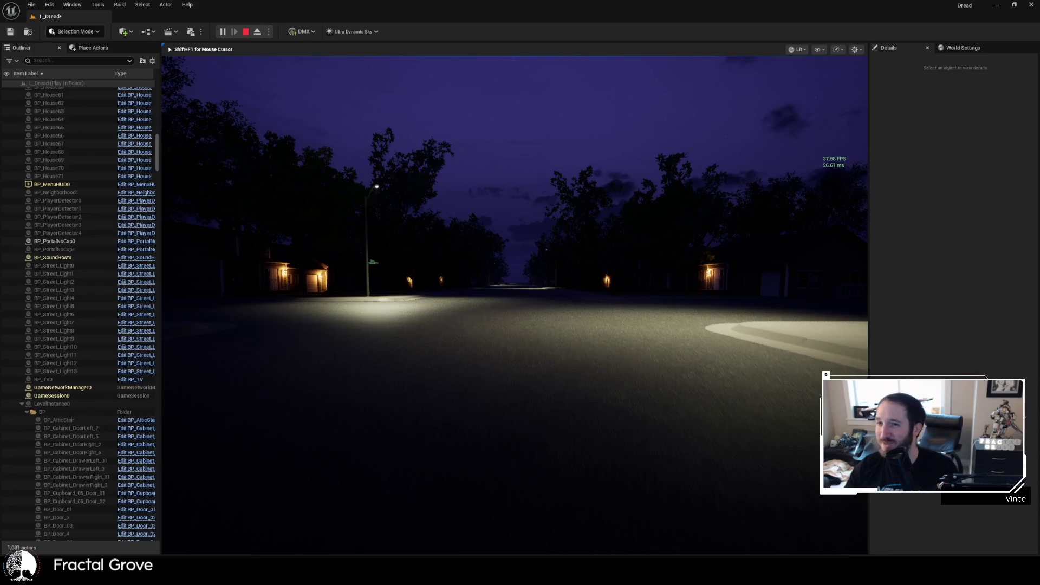
pyautogui.press('w')
pyautogui.press('w')
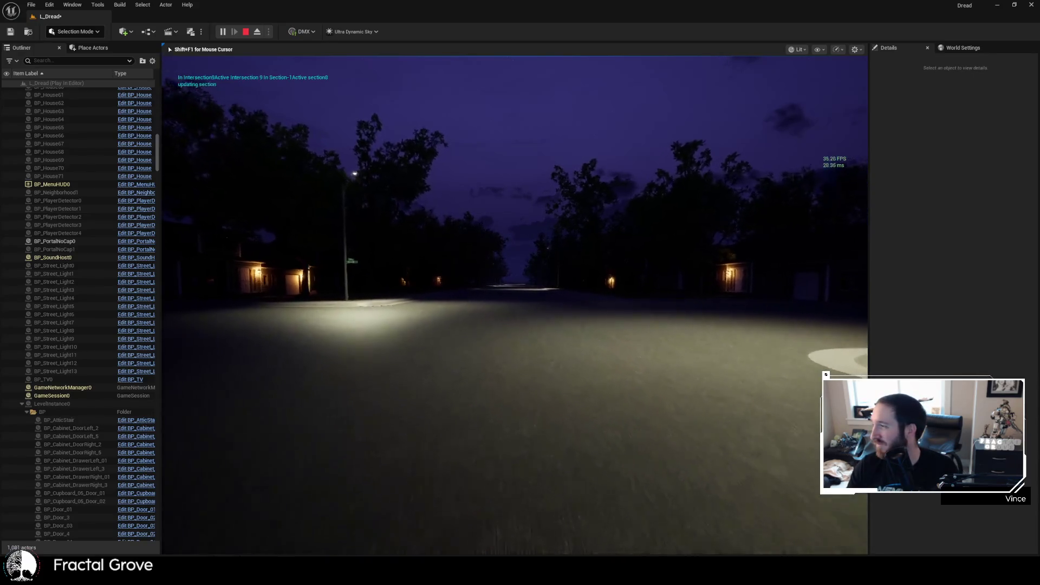
# - Turn onto the next street and walk past the lit houses toward the lamp and fence
pyautogui.press('w')
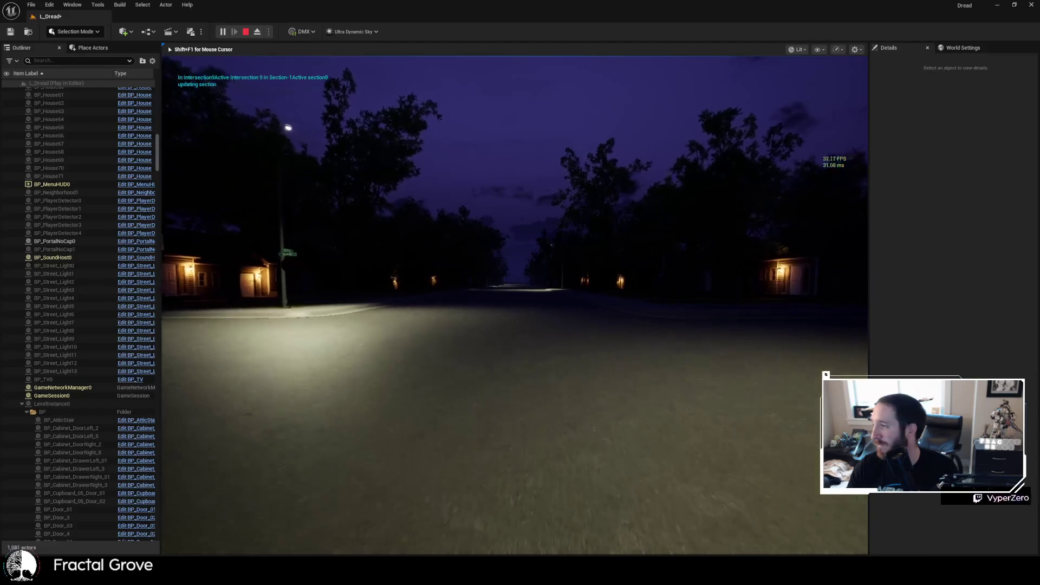
pyautogui.press('w')
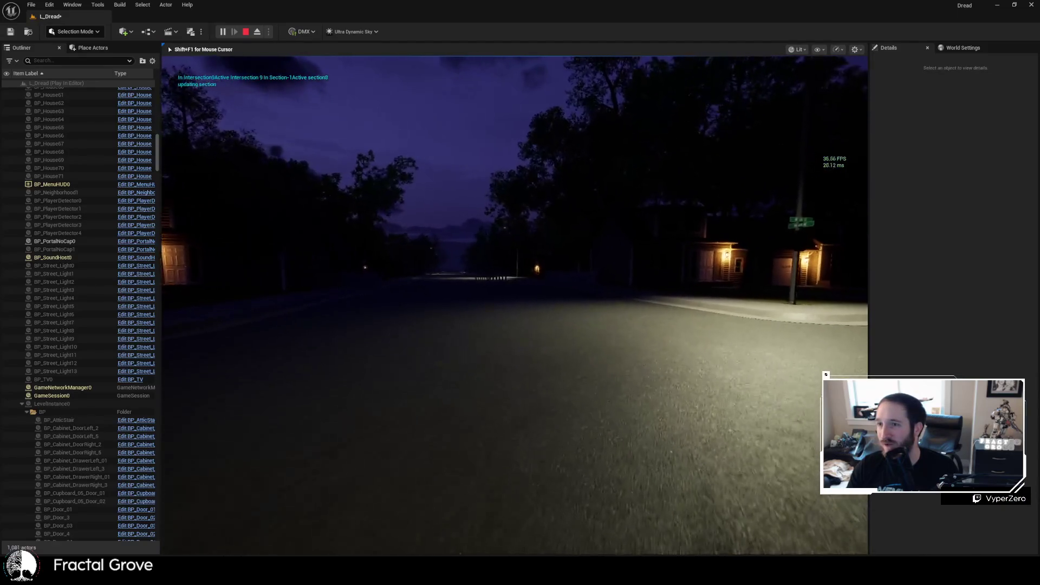
pyautogui.press('w')
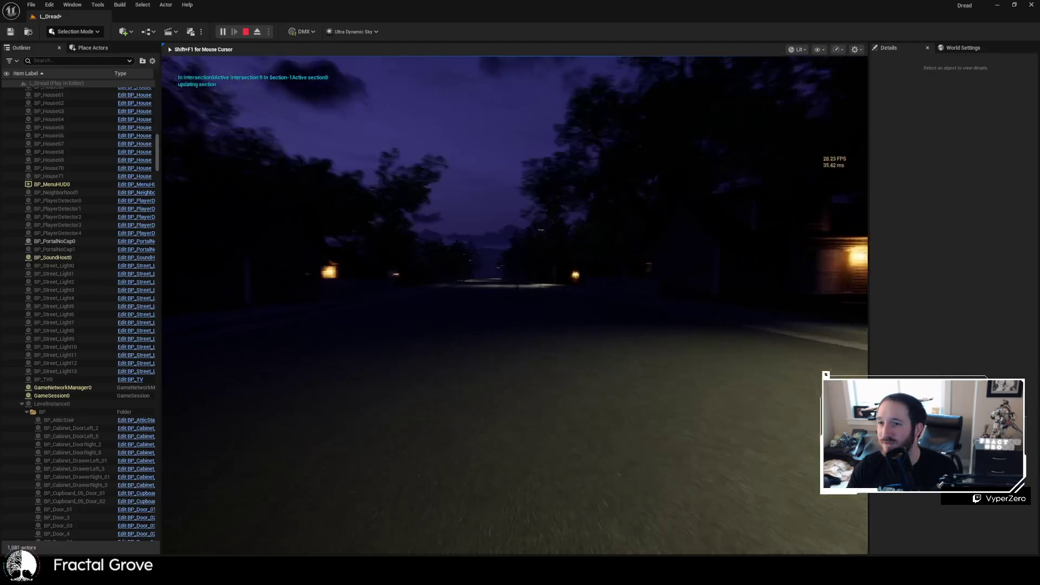
pyautogui.press('w')
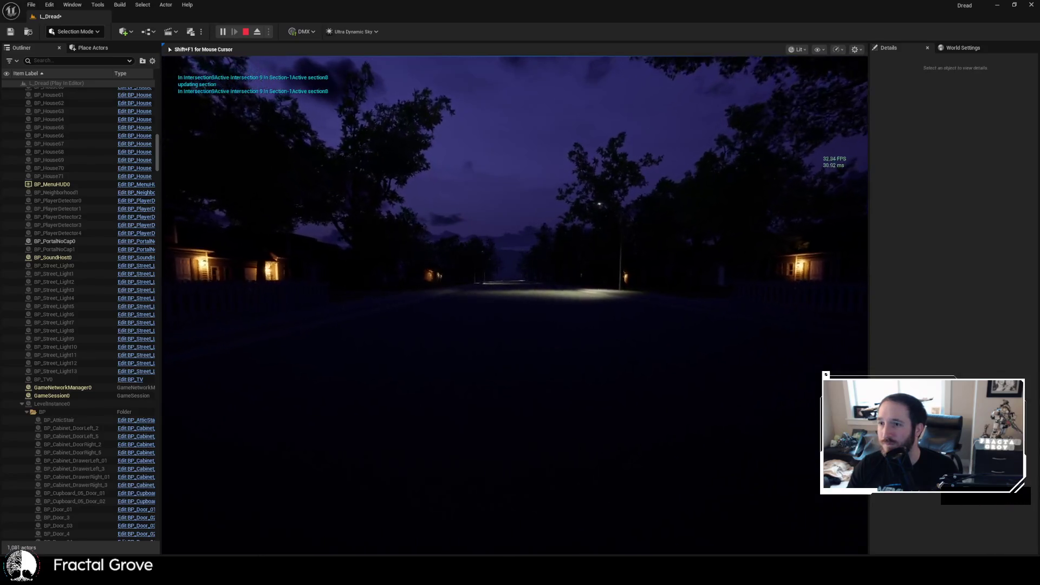
pyautogui.press('w')
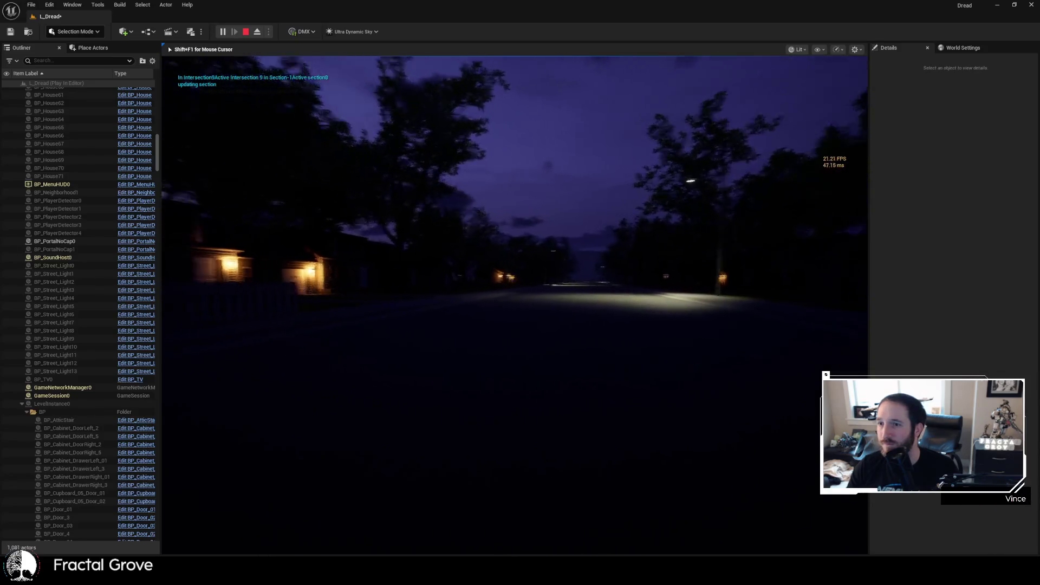
pyautogui.press('w')
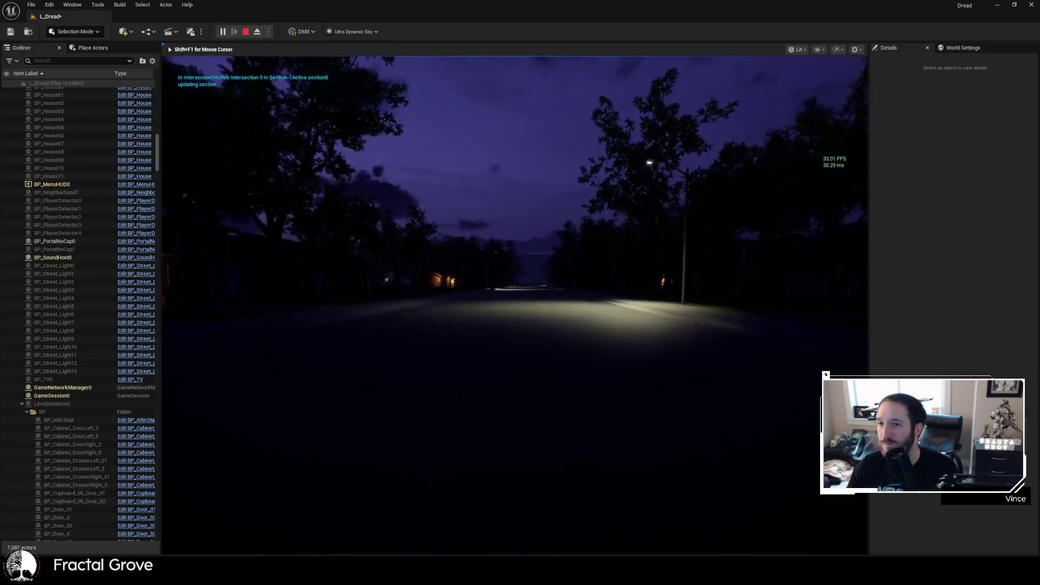
pyautogui.press('w')
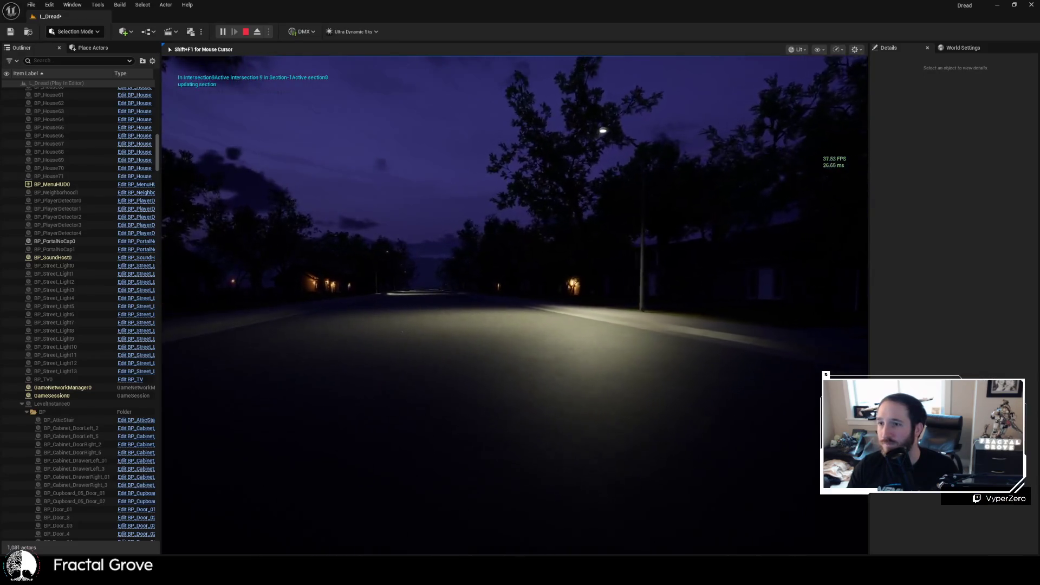
pyautogui.press('w')
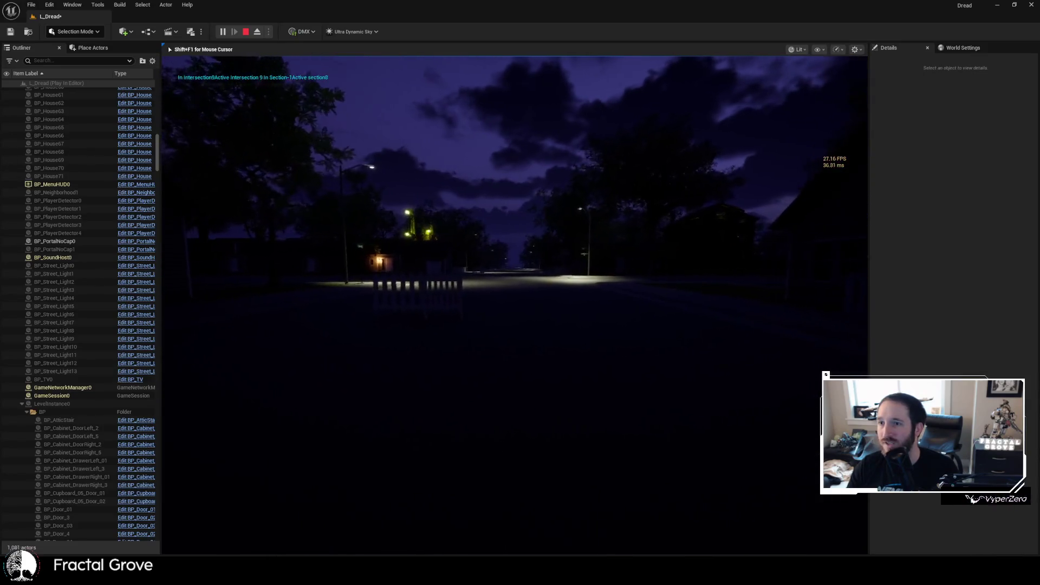
pyautogui.press('w')
pyautogui.press('w')
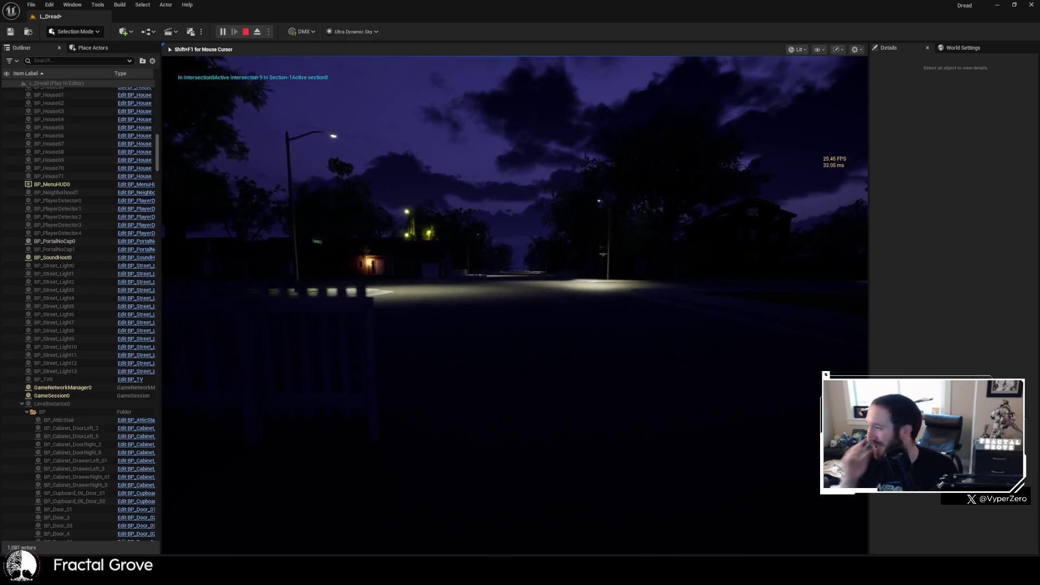
pyautogui.press('w')
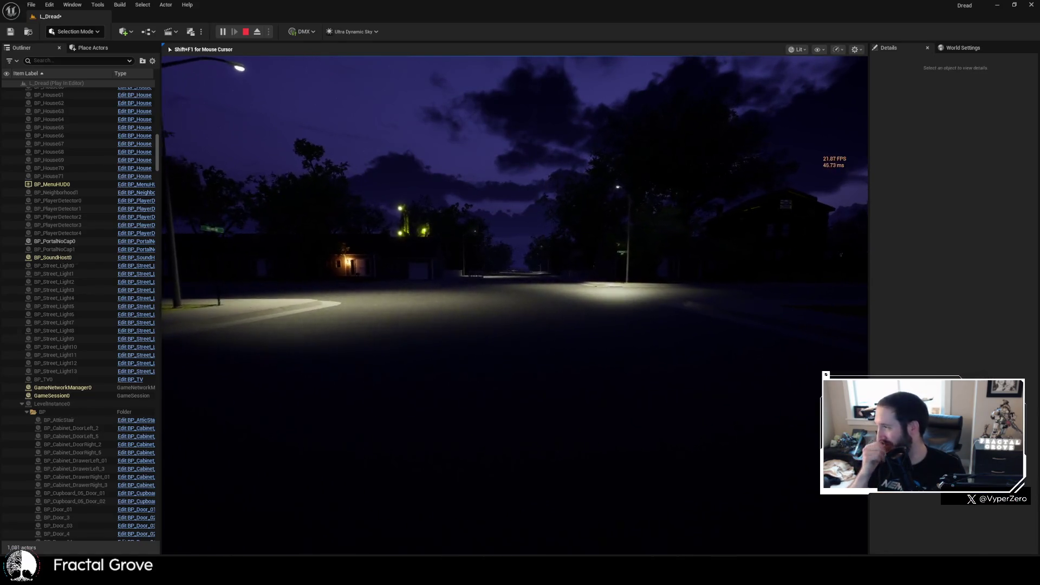
# - Head back through intersection 9 and walk toward the lit house ahead
pyautogui.press('w')
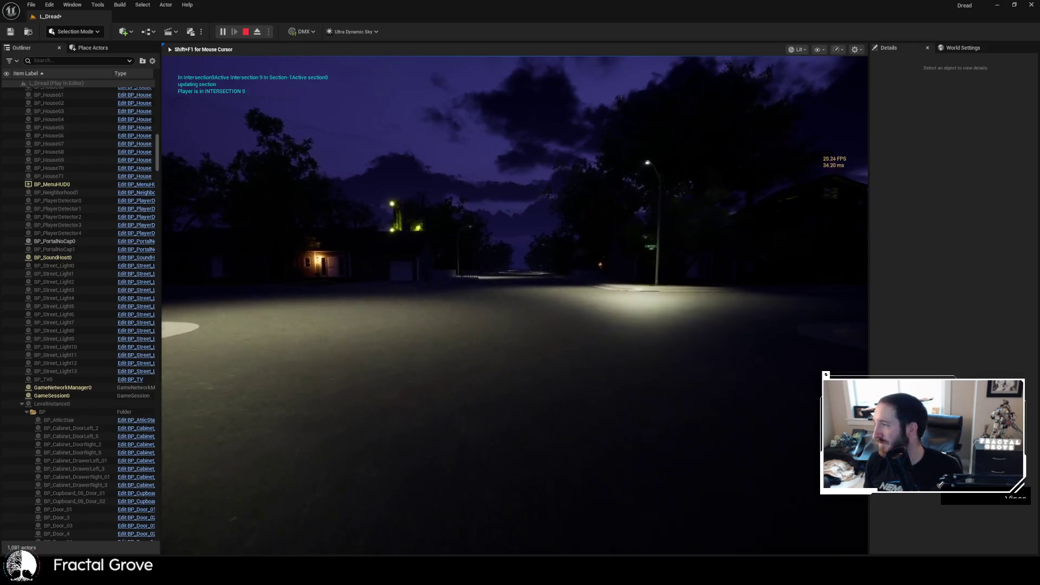
pyautogui.press('w')
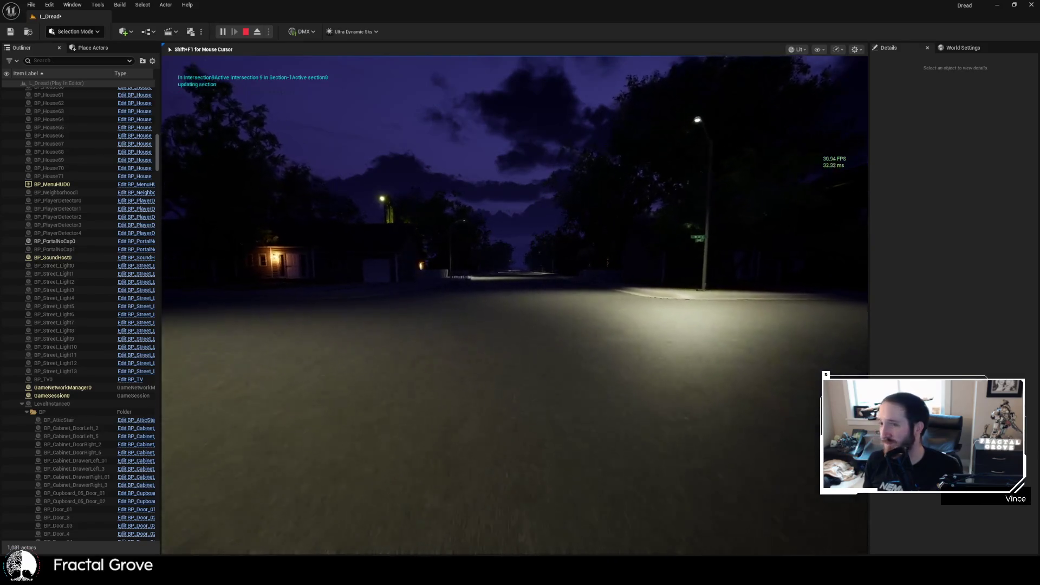
pyautogui.press('w')
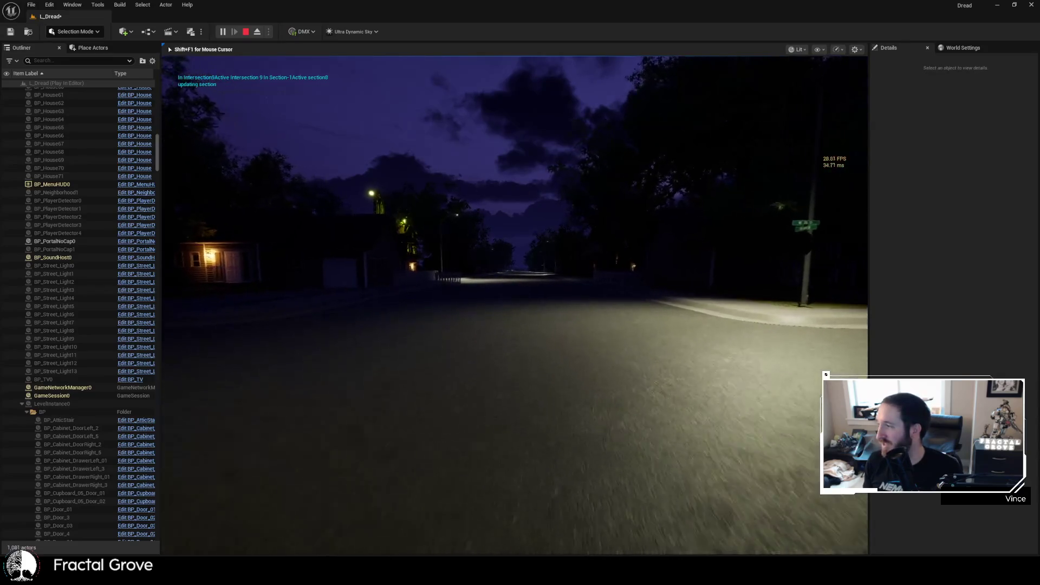
pyautogui.press('w')
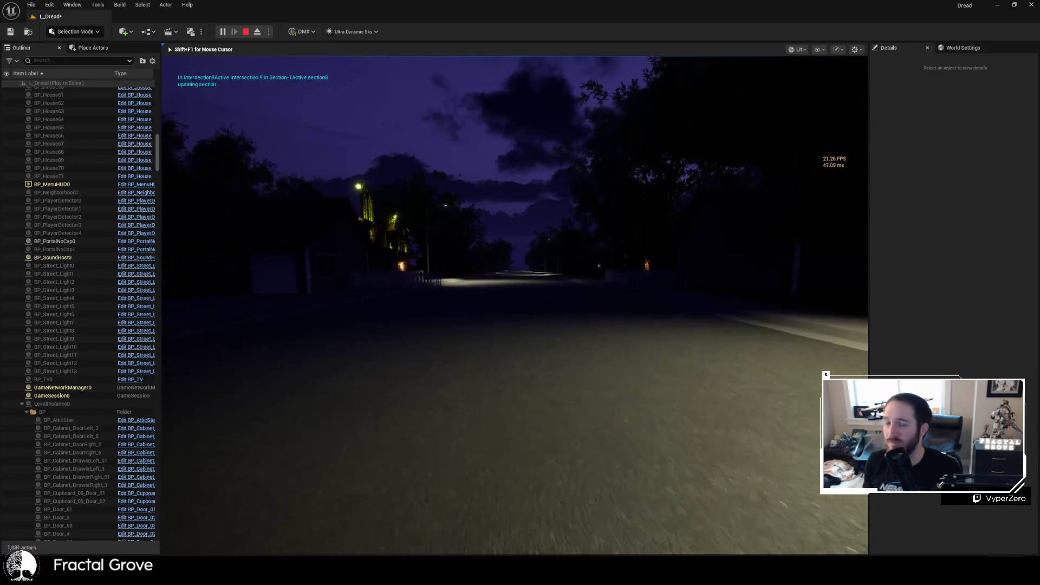
pyautogui.press('w')
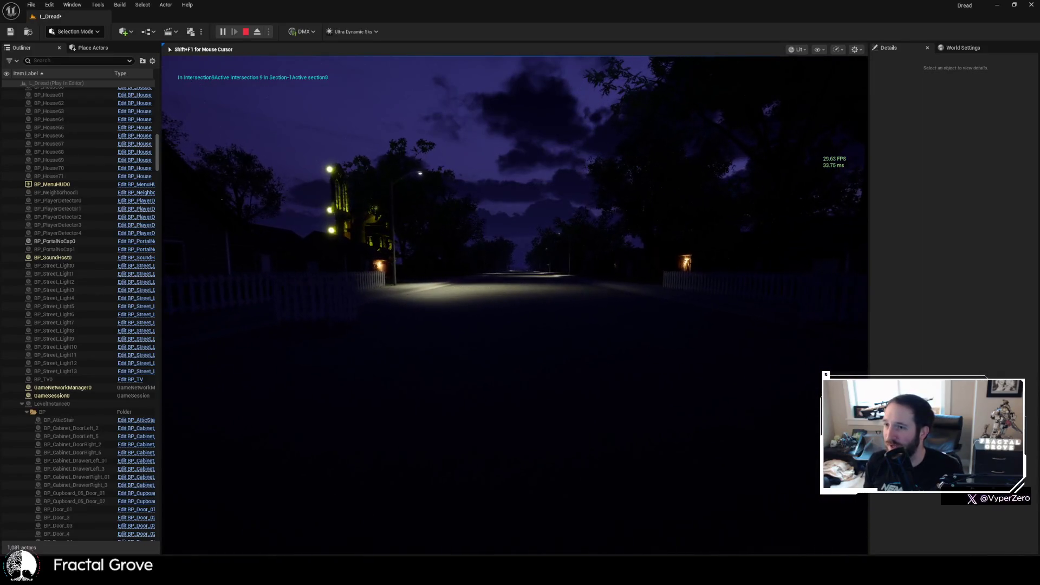
# - Walk past the lit fenced houses and the right streetlight toward the dark house at intersection 10
pyautogui.press('w')
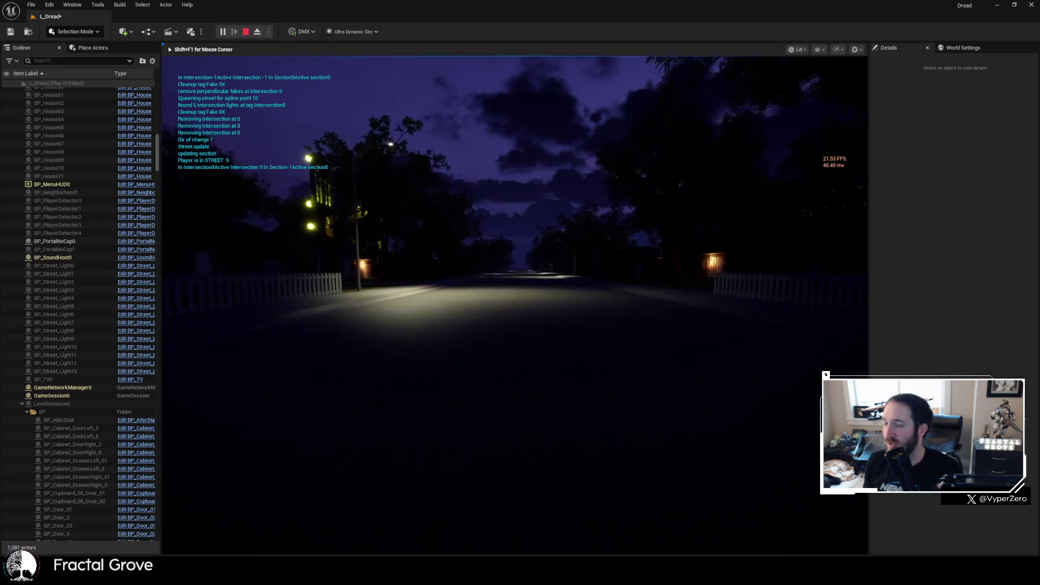
pyautogui.press('w')
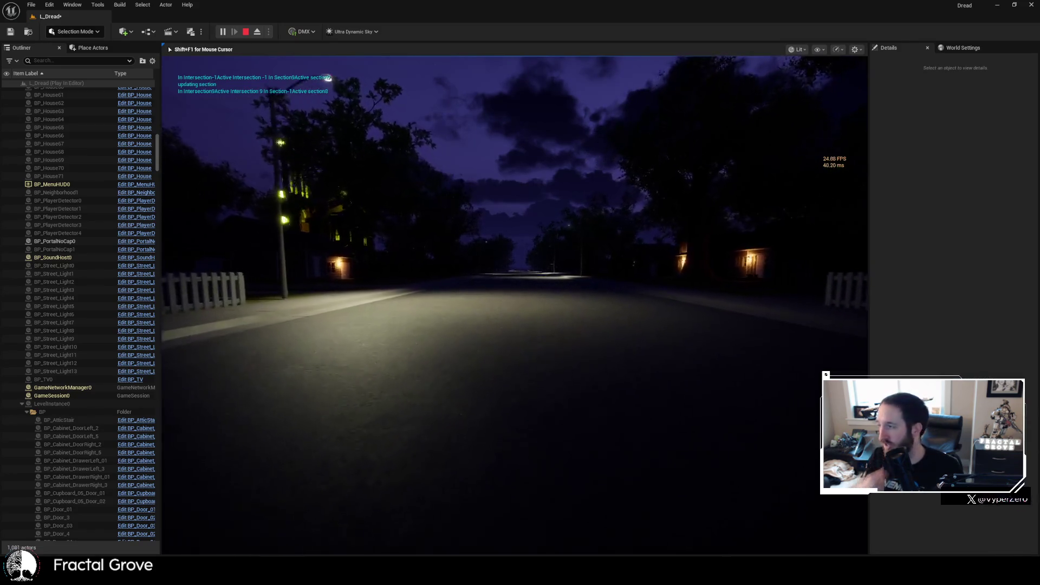
pyautogui.press('w')
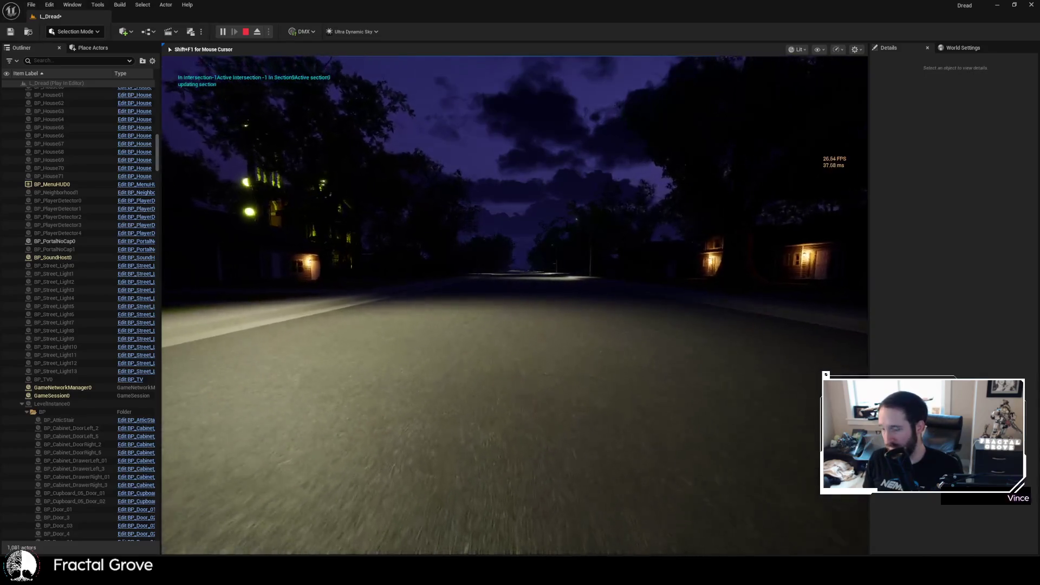
pyautogui.press('w')
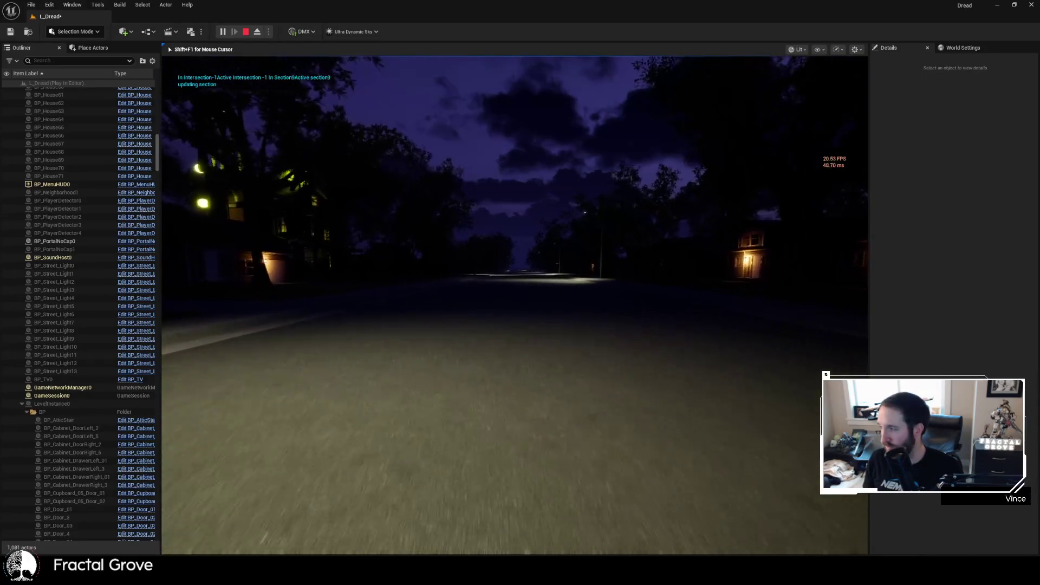
pyautogui.press('w')
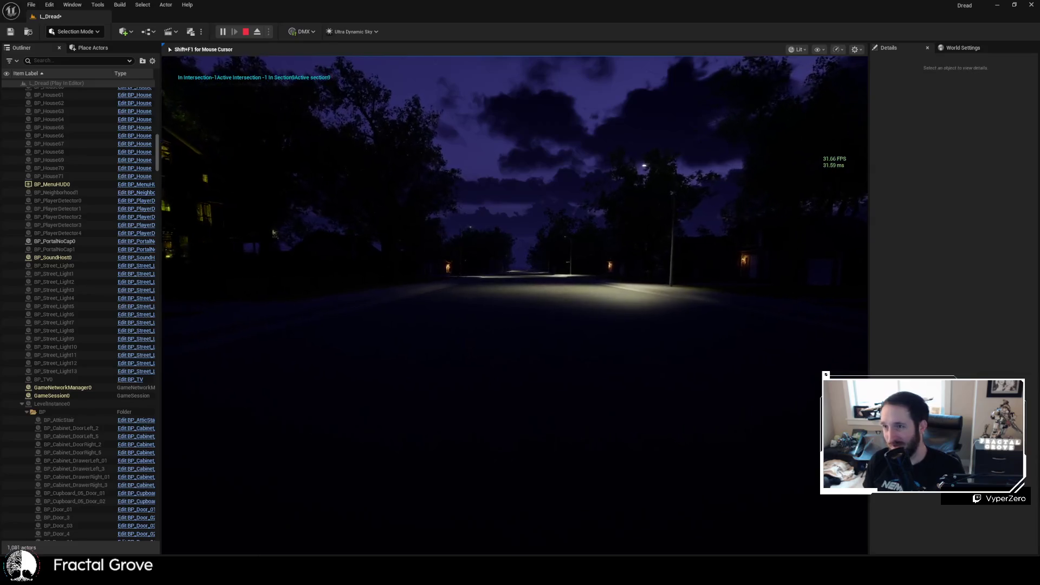
pyautogui.press('w')
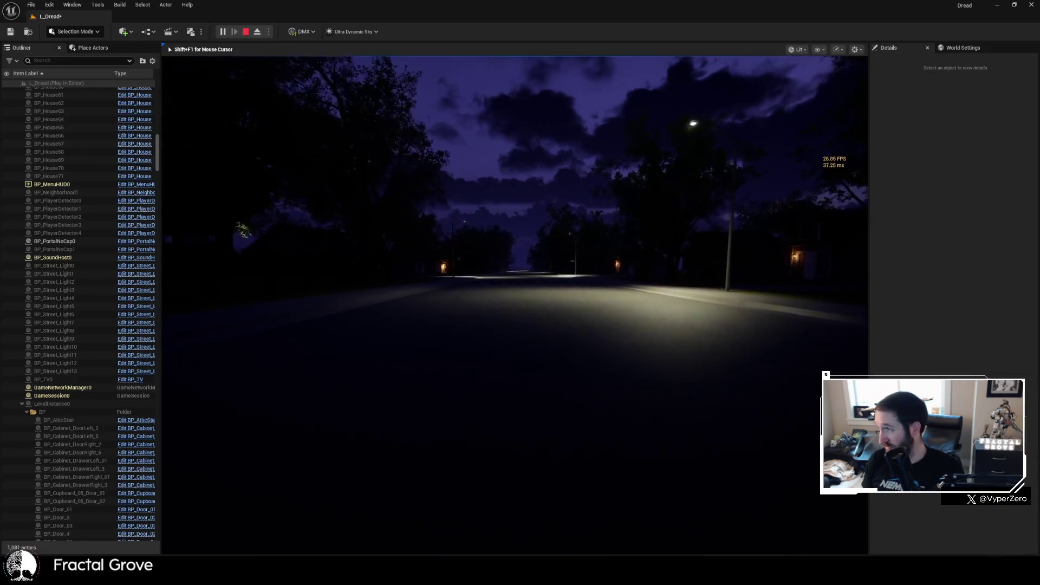
pyautogui.press('w')
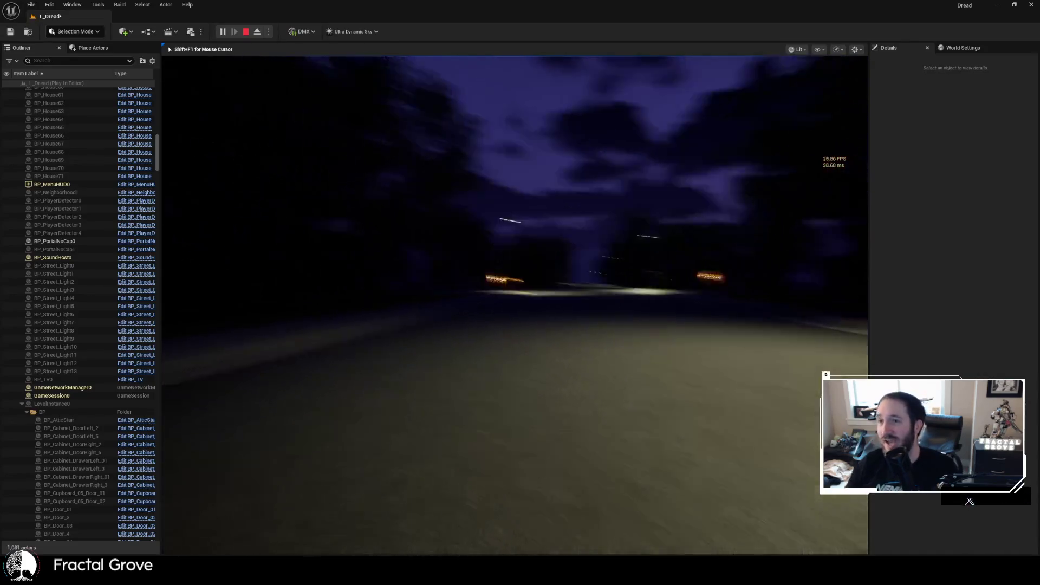
pyautogui.moveTo(515, 303)
pyautogui.press('w')
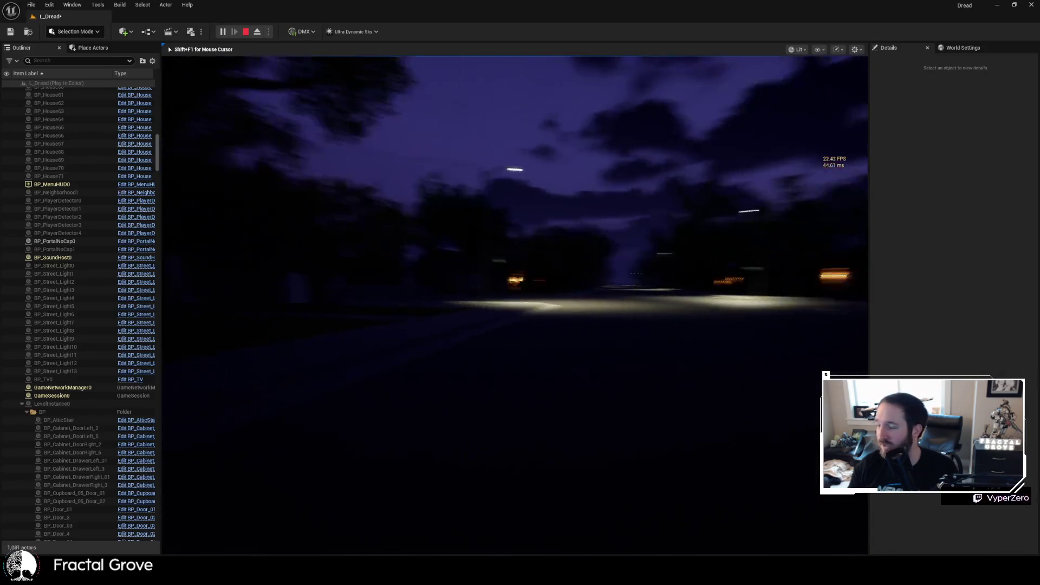
# - Reach the streetlit corner and turn from the curb onto the next street
pyautogui.press('w')
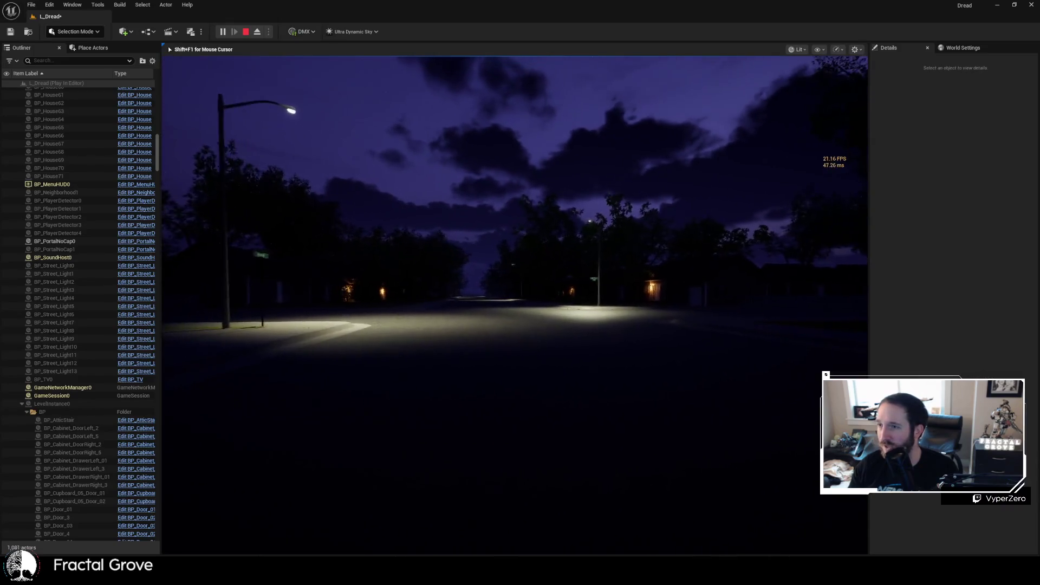
pyautogui.press('w')
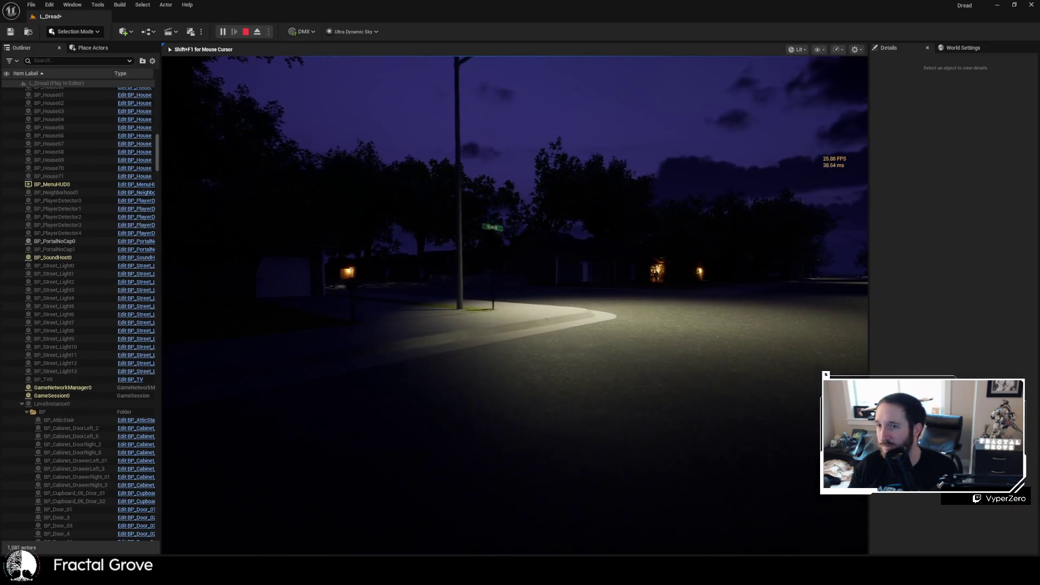
pyautogui.press('w')
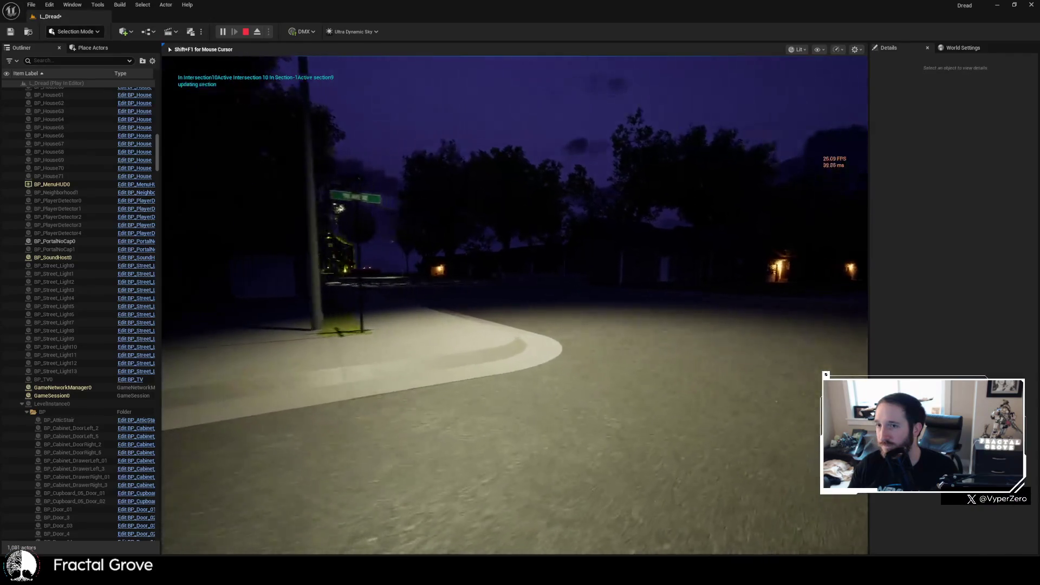
pyautogui.press('w')
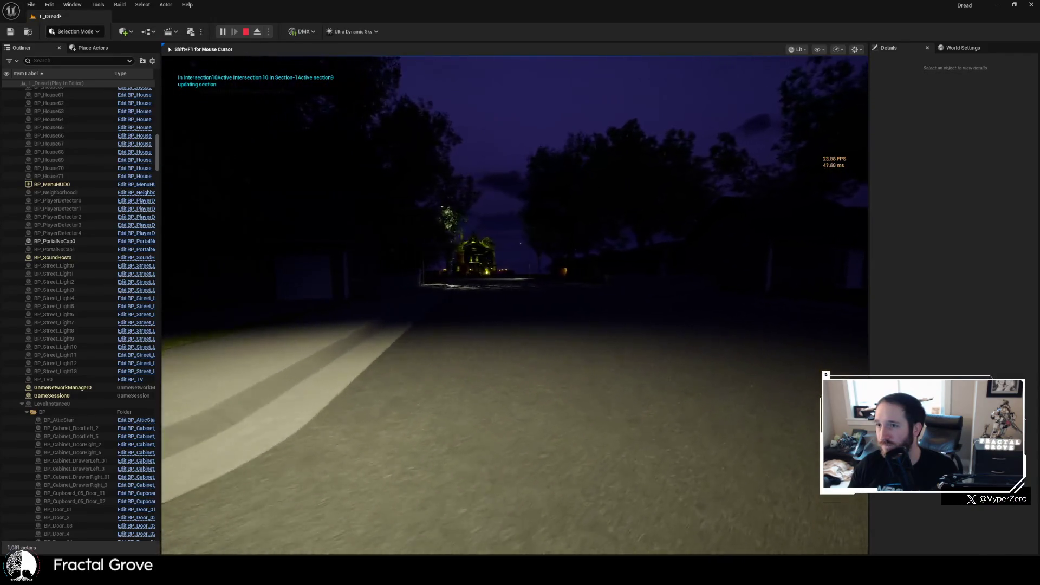
# - Walk down the tree-shadowed street toward the distant lit cathedral
pyautogui.press('w')
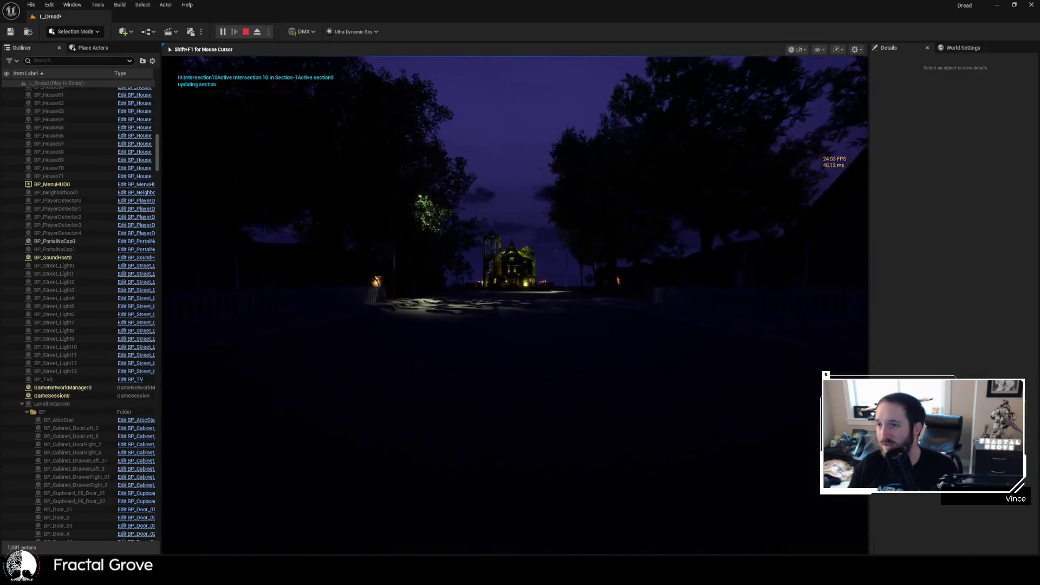
pyautogui.press('w')
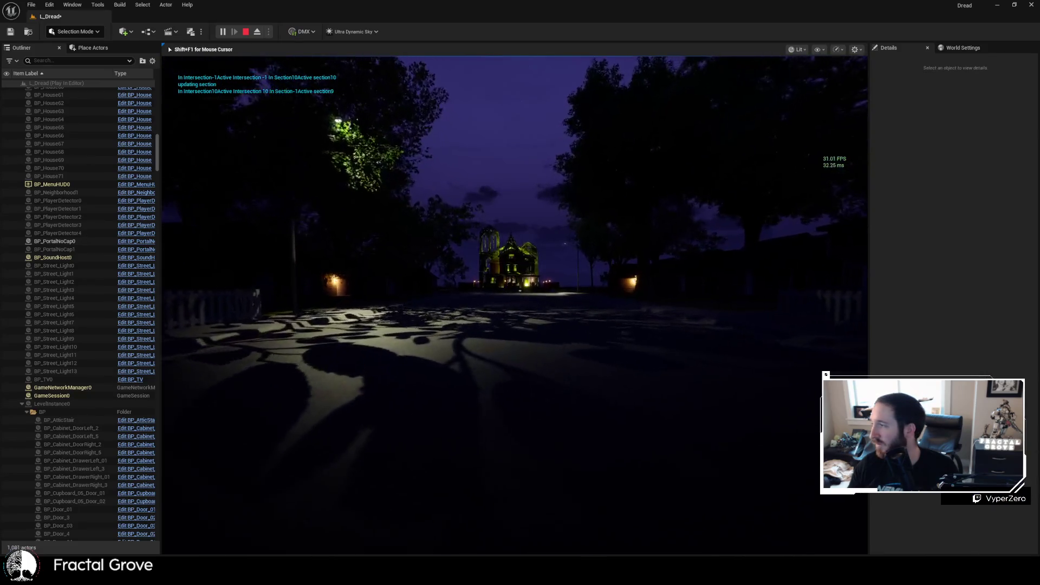
pyautogui.press('w')
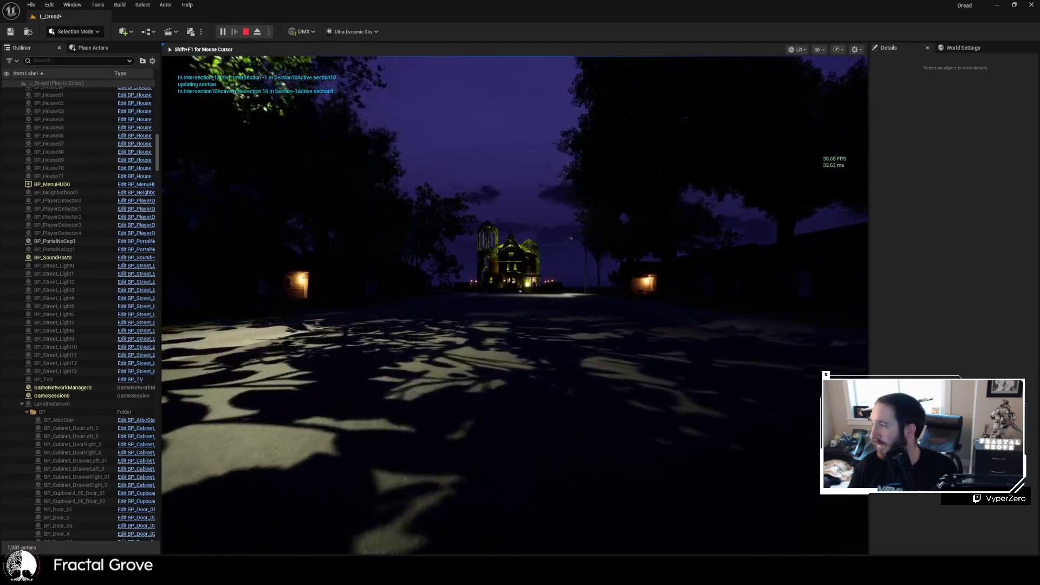
pyautogui.press('w')
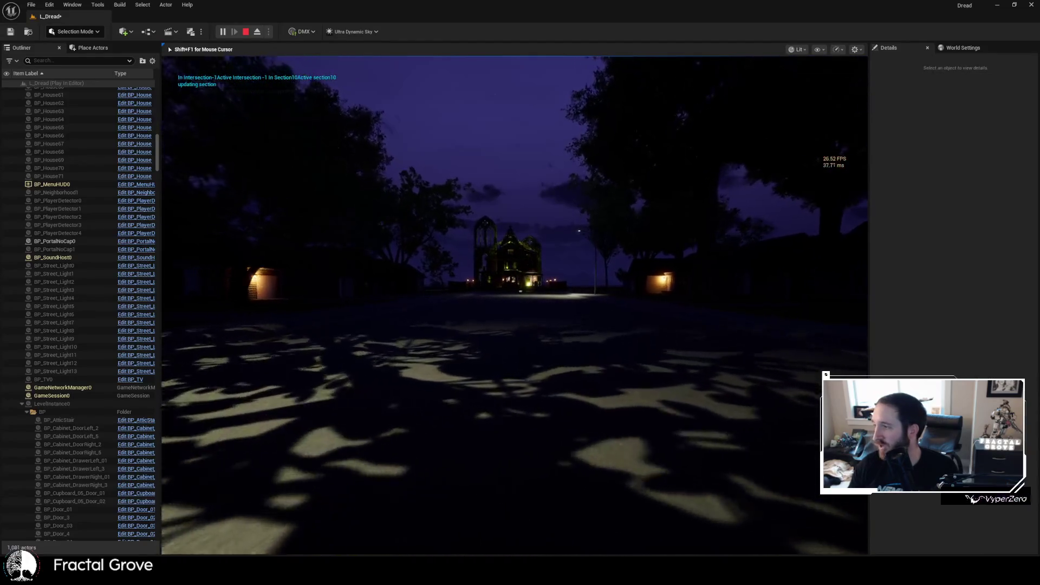
pyautogui.press('w')
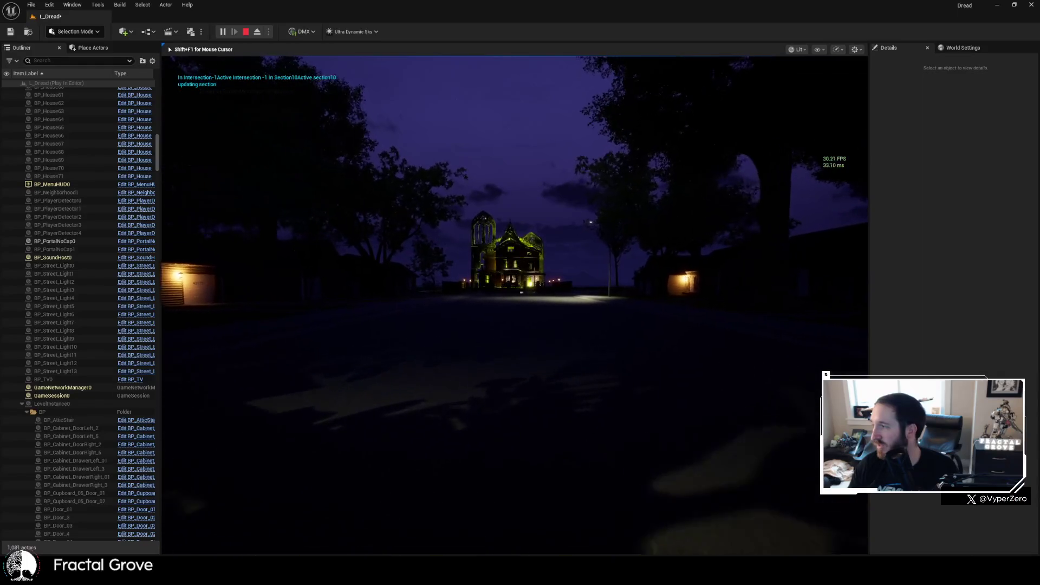
pyautogui.press('w')
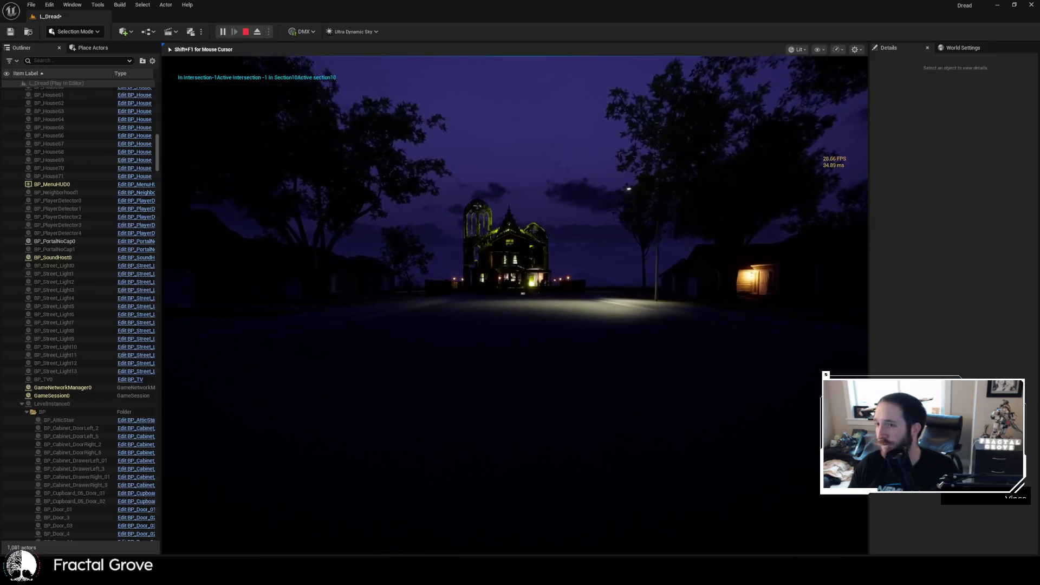
# - Enter the cathedral and climb the narrow lamp-lit staircase
pyautogui.press('w')
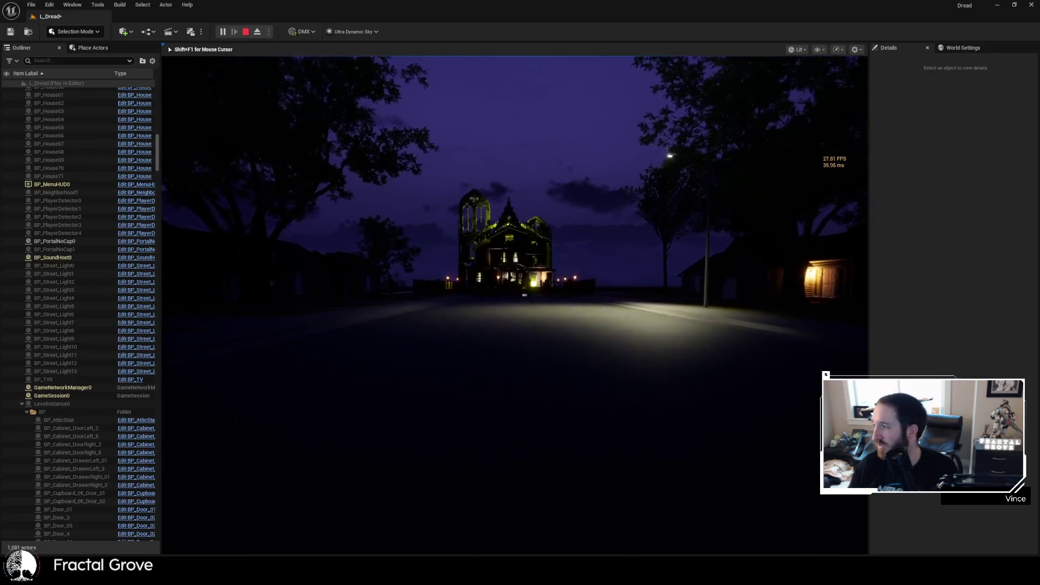
pyautogui.press('w')
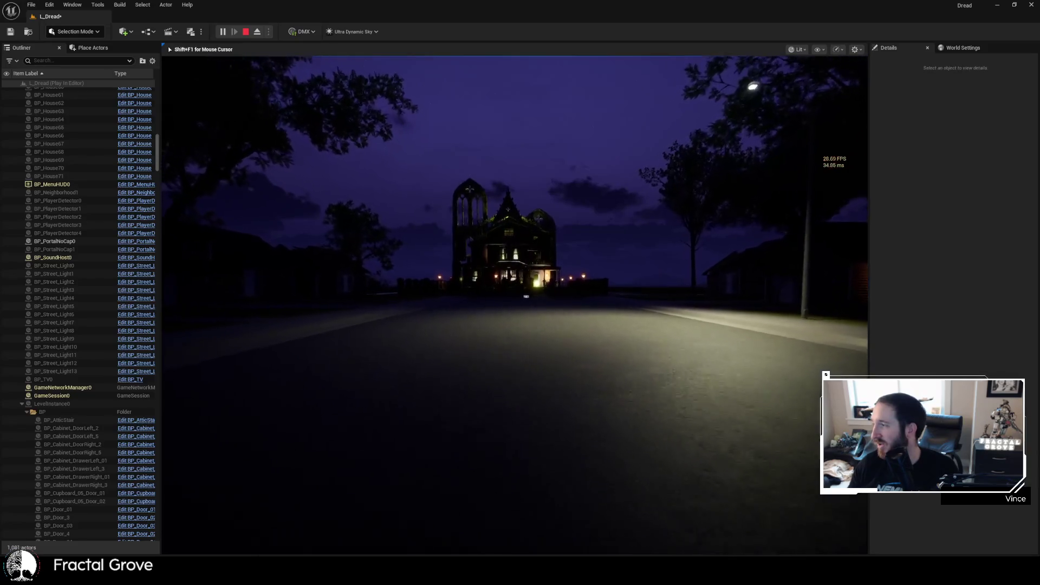
pyautogui.press('w')
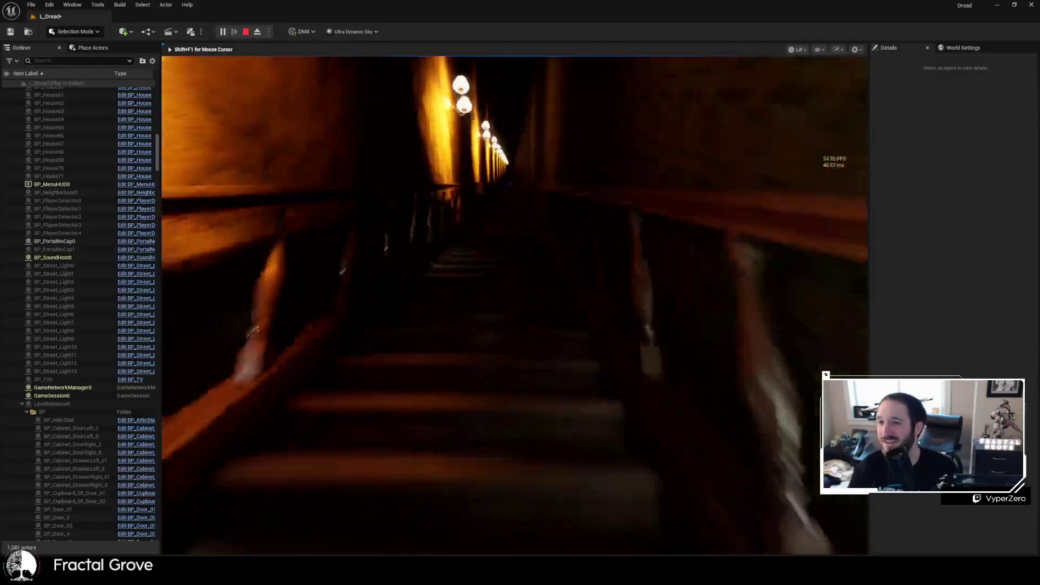
pyautogui.press('w')
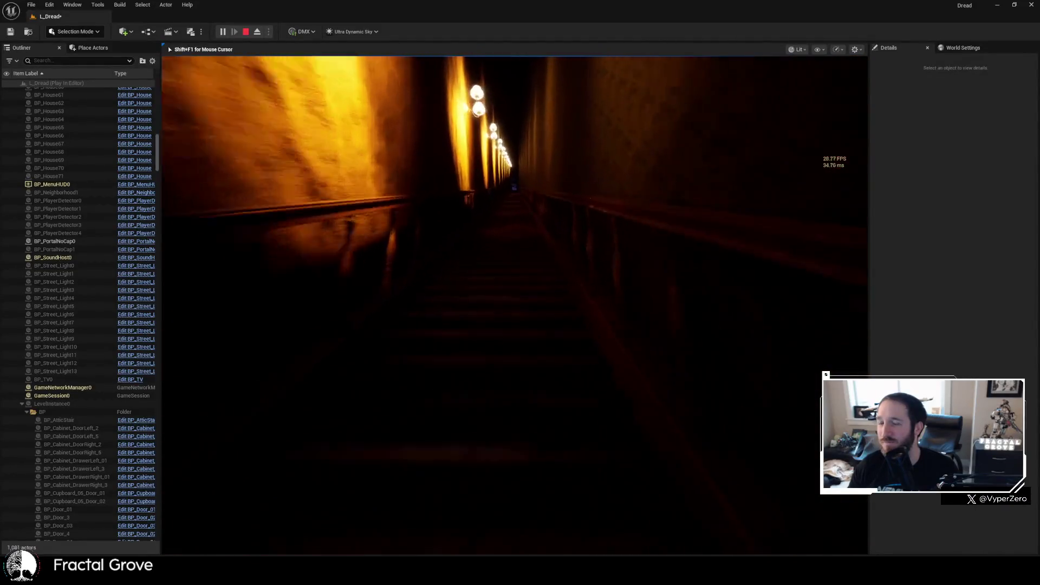
pyautogui.press('w')
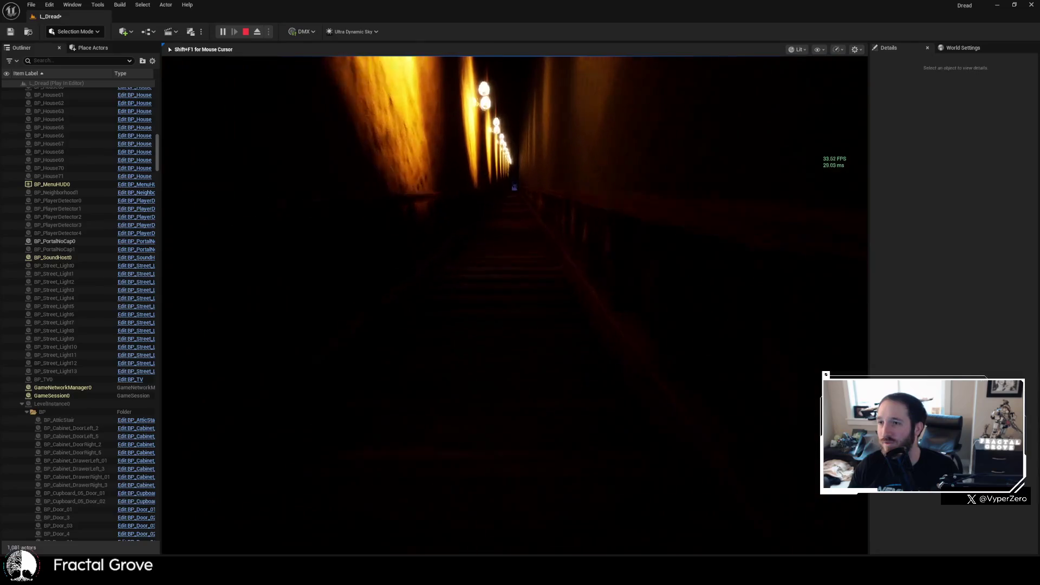
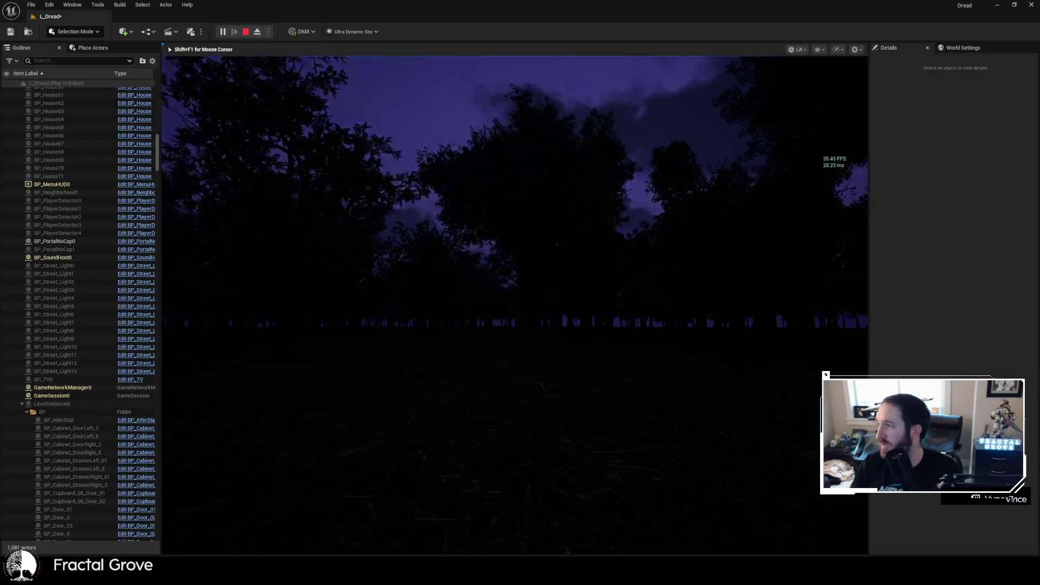
# - Resume the playtest, walk up to the lamp-lit house, and end the Play-in-Editor session
pyautogui.hotkey('shift', 'F1')
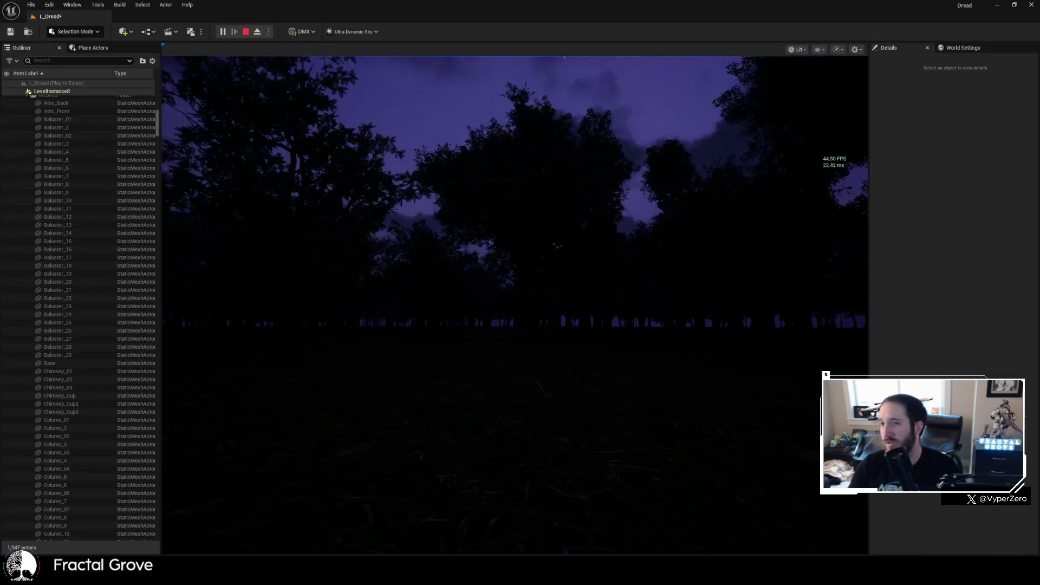
pyautogui.click(514, 303)
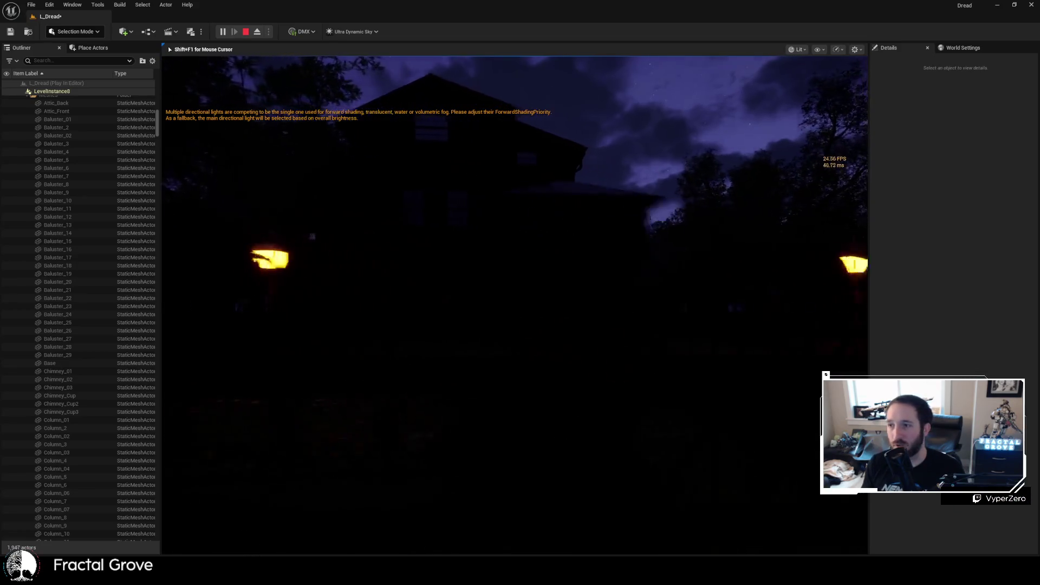
pyautogui.press('Escape')
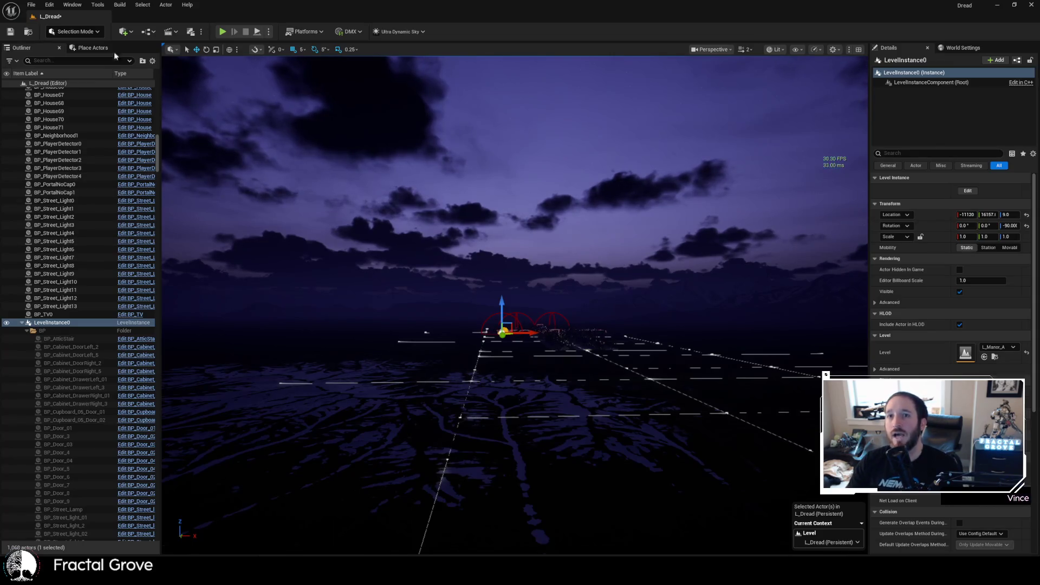
pyautogui.click(30, 5)
# - Open L_Manor_I from the SpookyHouse levels folder, getting past the L_Dread save and check-out prompts
pyautogui.press('Escape')
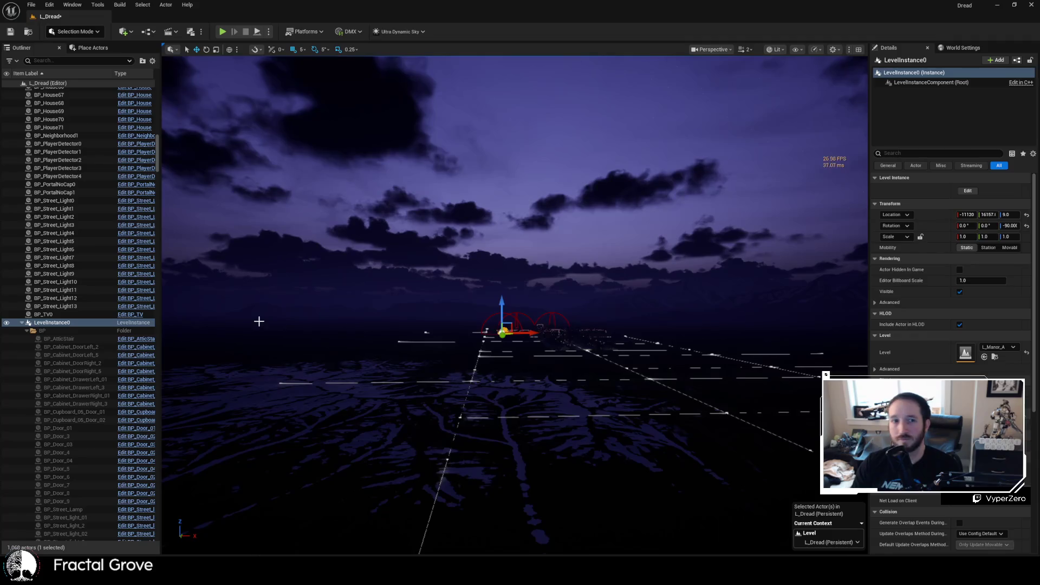
pyautogui.hotkey('ctrl', 'o')
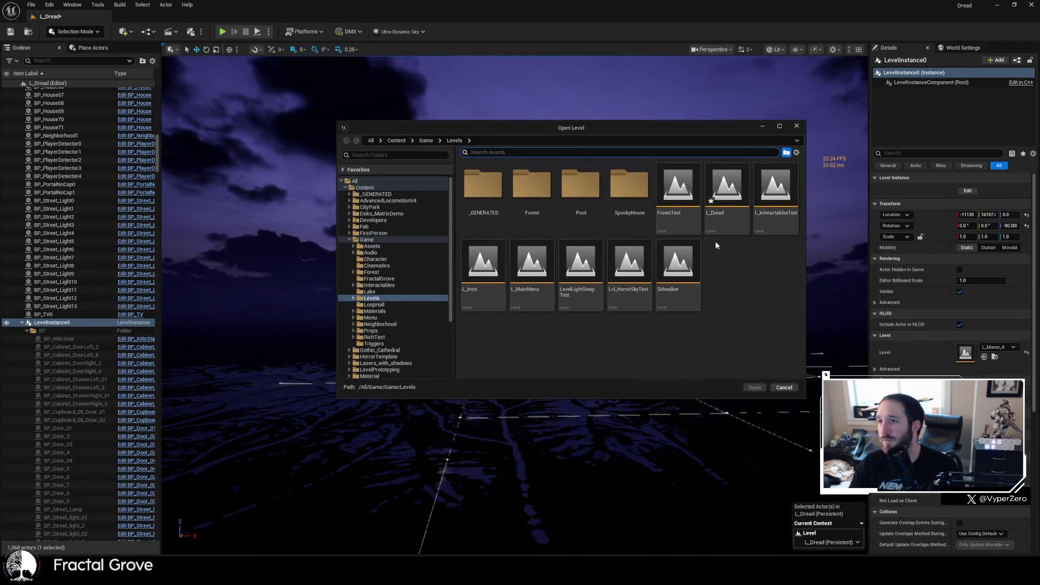
pyautogui.doubleClick(633, 207)
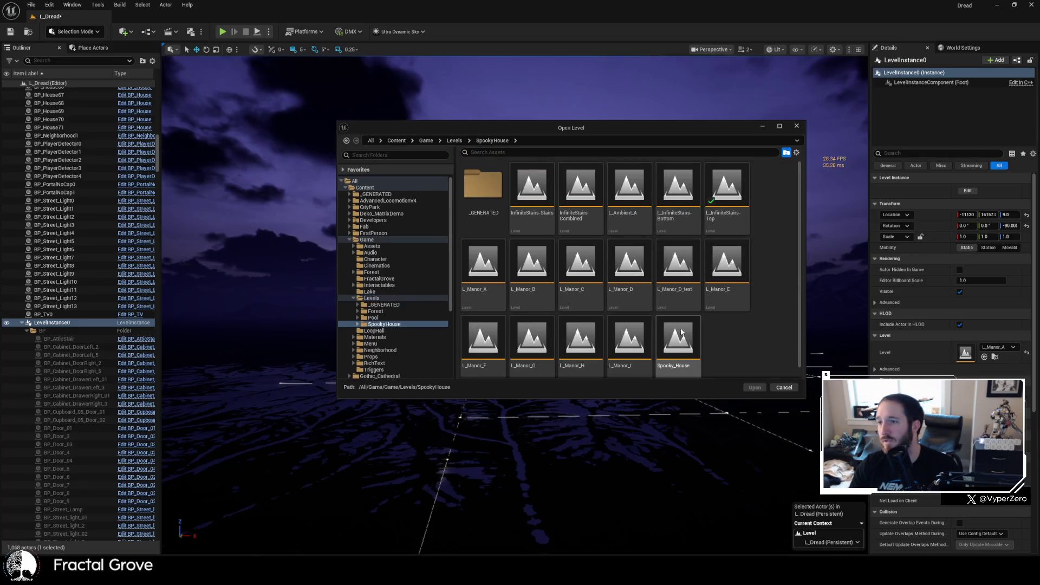
pyautogui.doubleClick(630, 344)
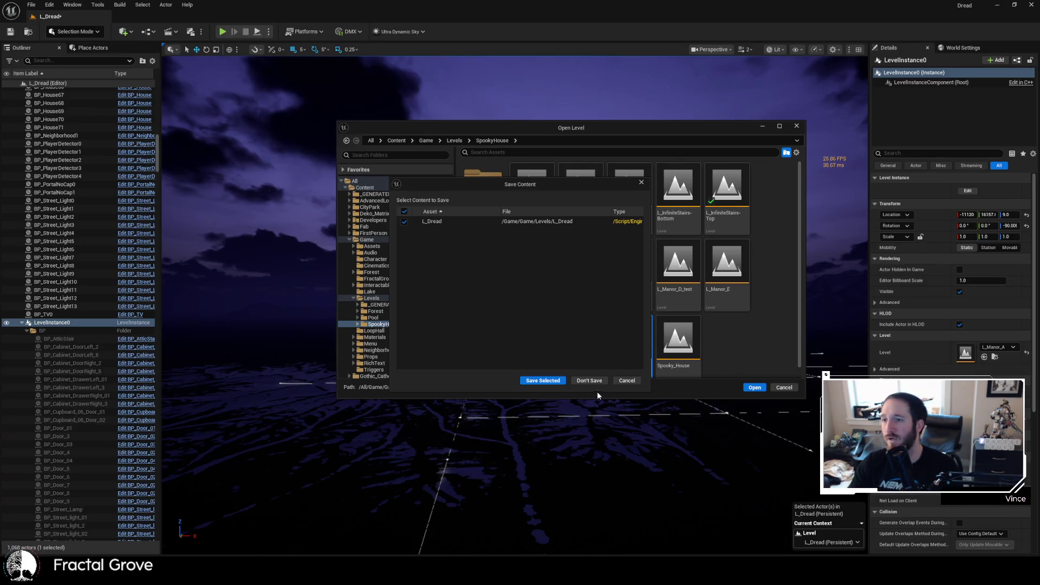
pyautogui.click(550, 381)
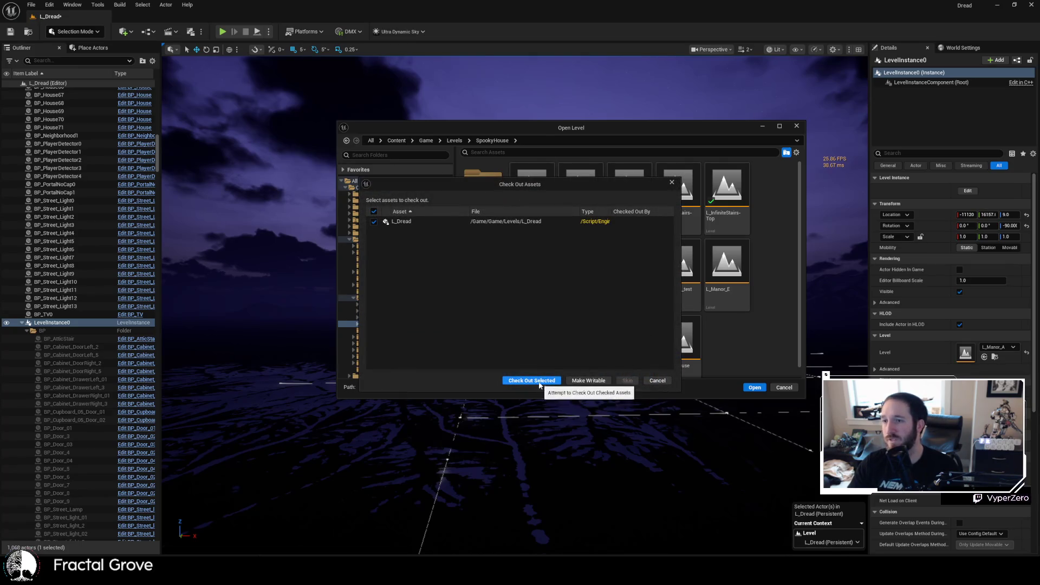
pyautogui.click(538, 381)
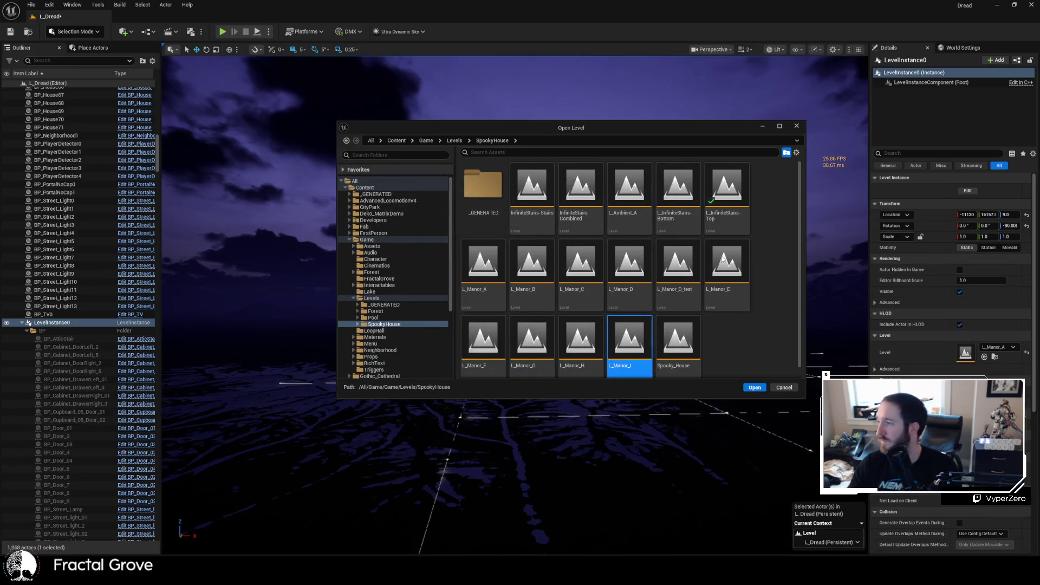
pyautogui.press('Return')
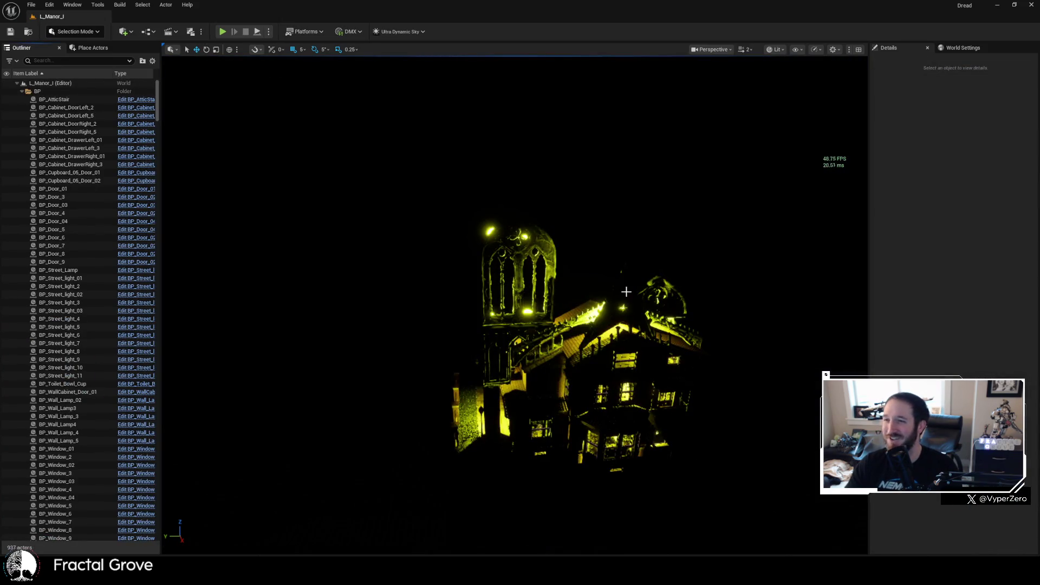
# - Switch the viewport to Unlit, zoom toward the manor, and select the gothic window spire on the roof
pyautogui.click(776, 50)
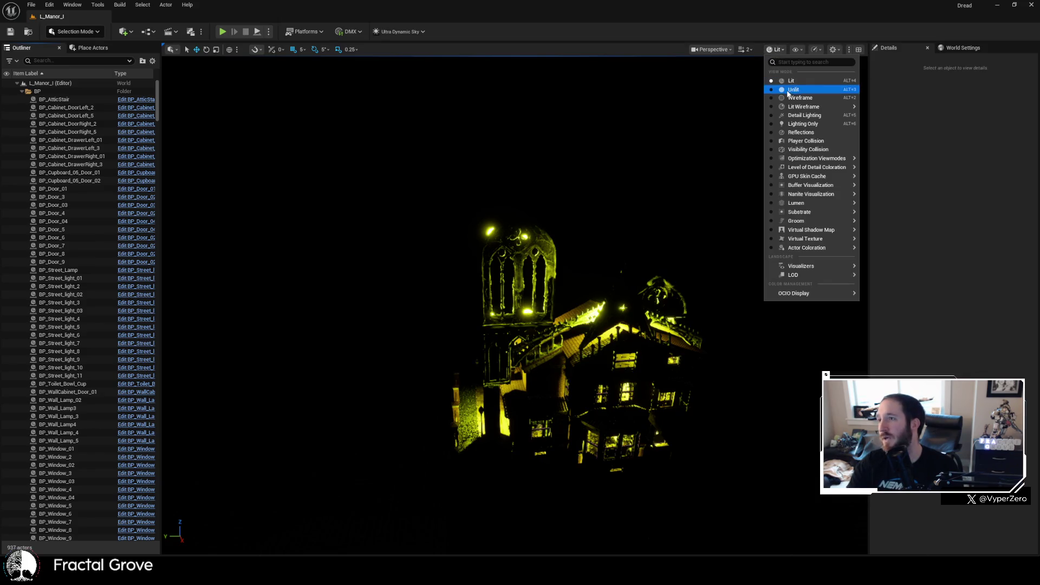
pyautogui.click(791, 89)
pyautogui.scroll(10, 514, 304)
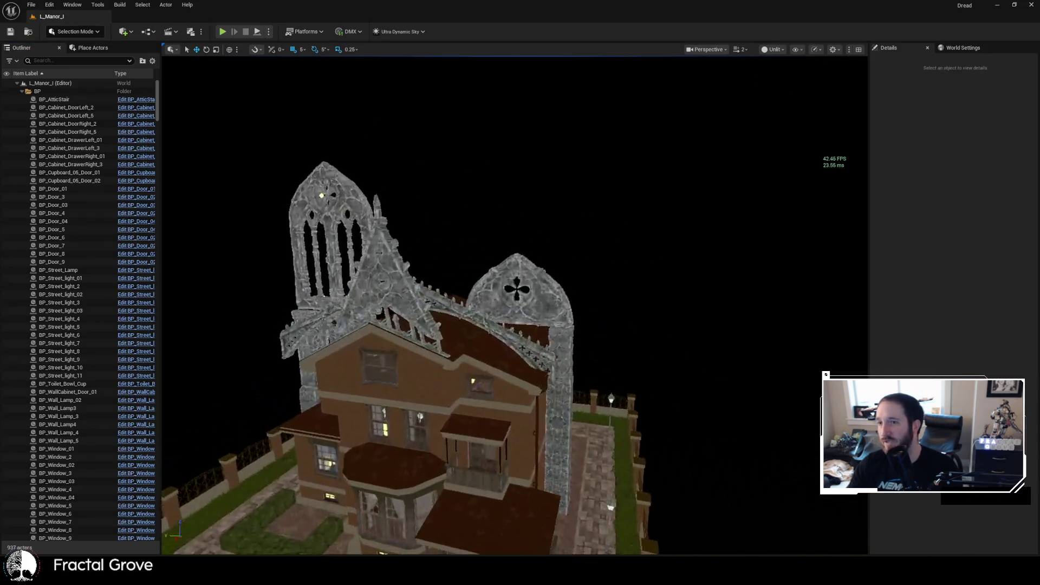
pyautogui.scroll(-15, 106, 437)
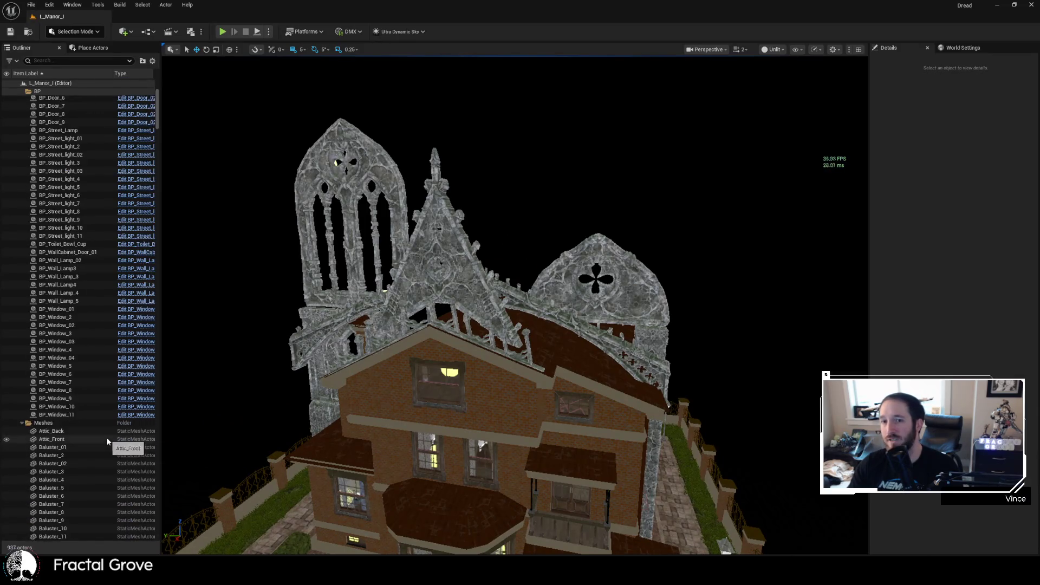
pyautogui.scroll(-15, 108, 440)
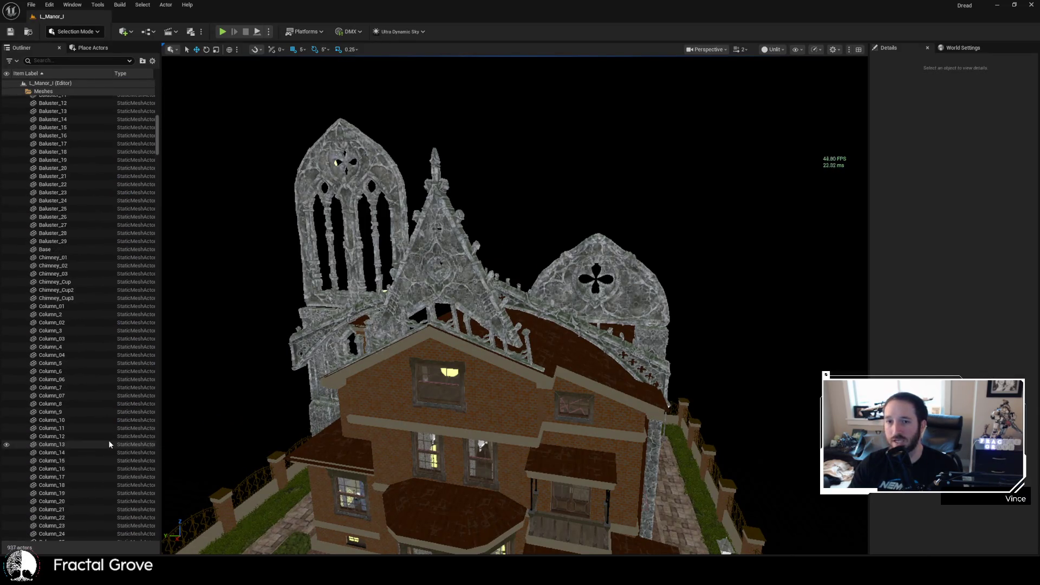
pyautogui.click(315, 181)
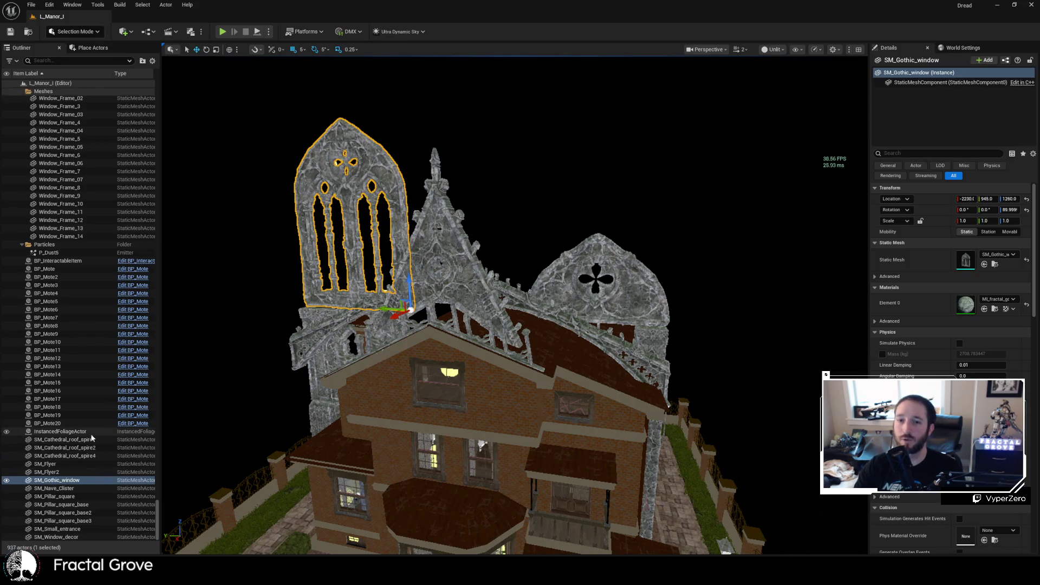
# - Delete the 13 roof meshes from SM_Cathedral_roof_spire through SM_Window_decor
pyautogui.click(84, 439)
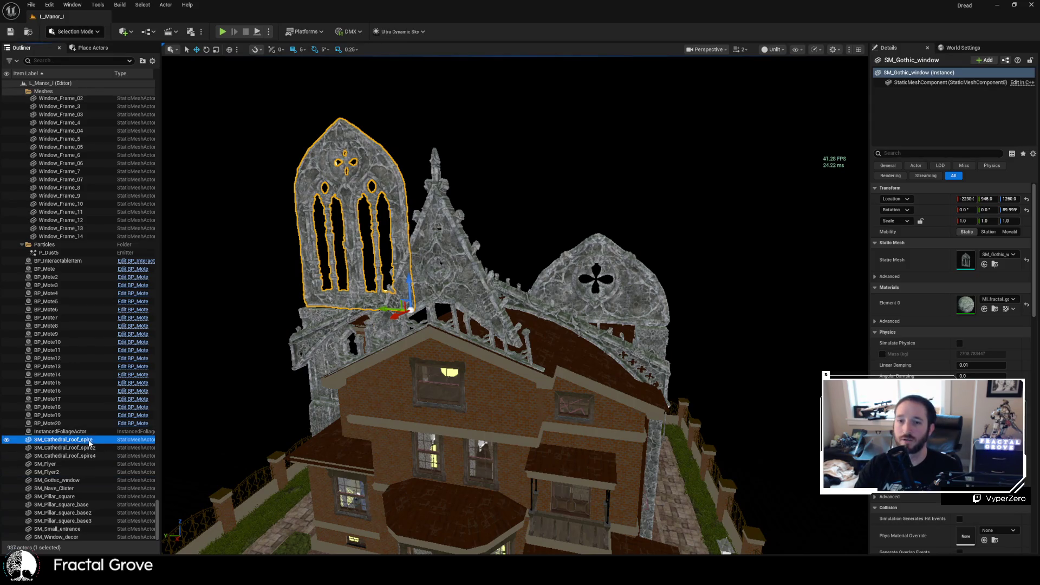
pyautogui.keyDown('shift'); pyautogui.click(87, 537); pyautogui.keyUp('shift')
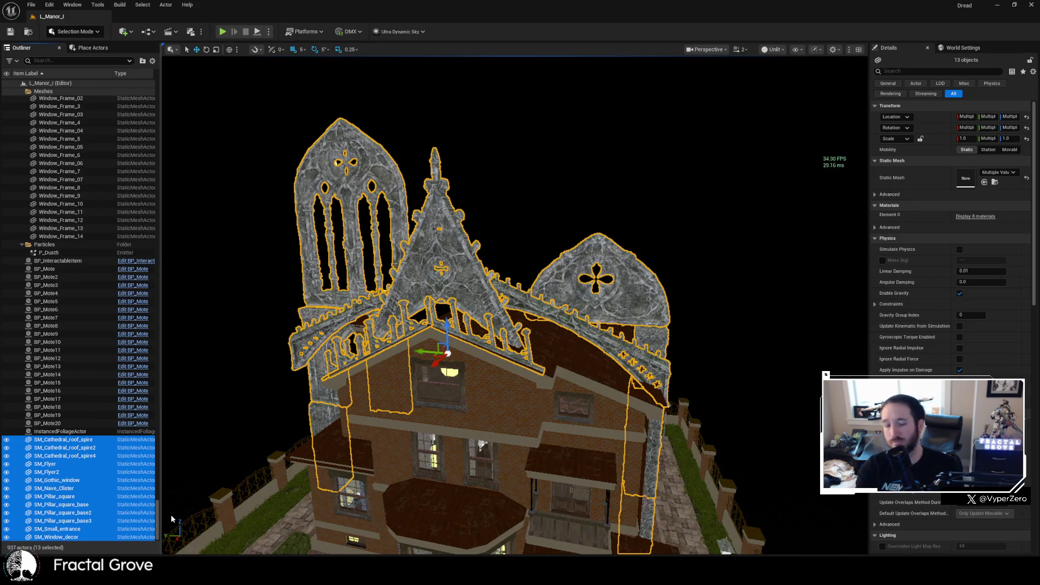
pyautogui.press('Delete')
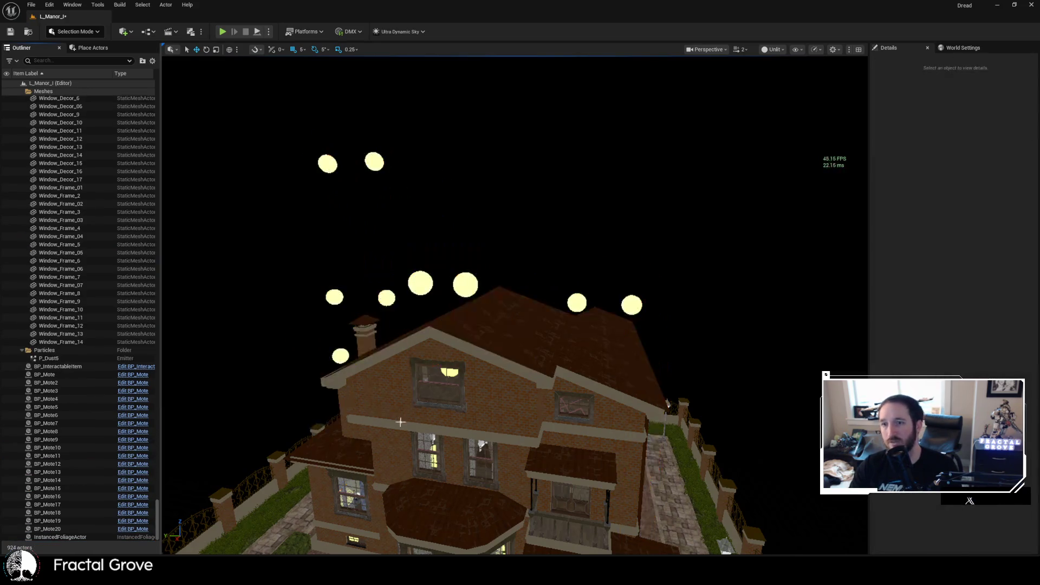
# - Delete the four mote lights BP_Mote2 through BP_Mote5
pyautogui.click(327, 164)
pyautogui.click(77, 374)
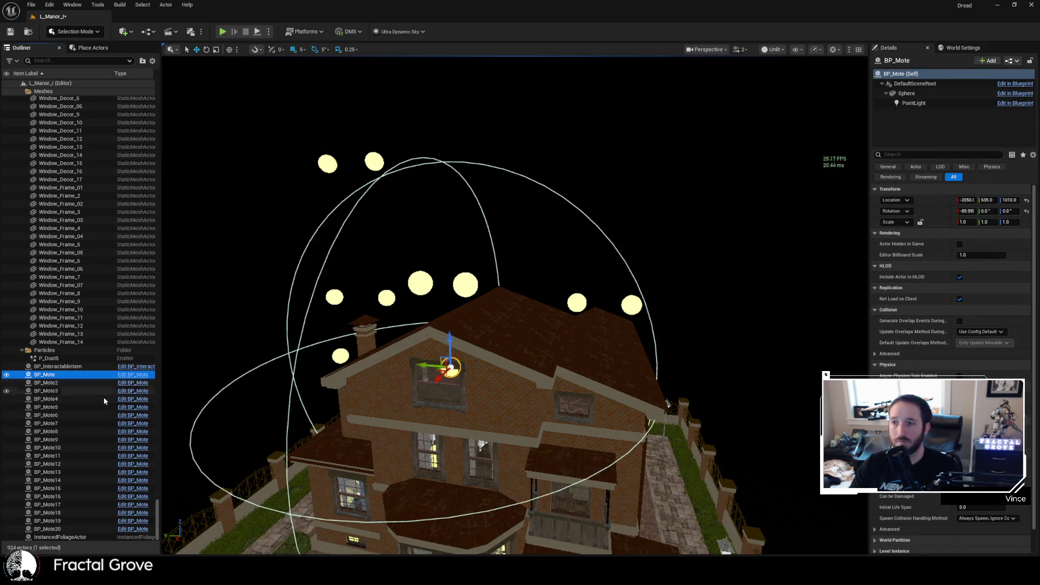
pyautogui.press('Down')
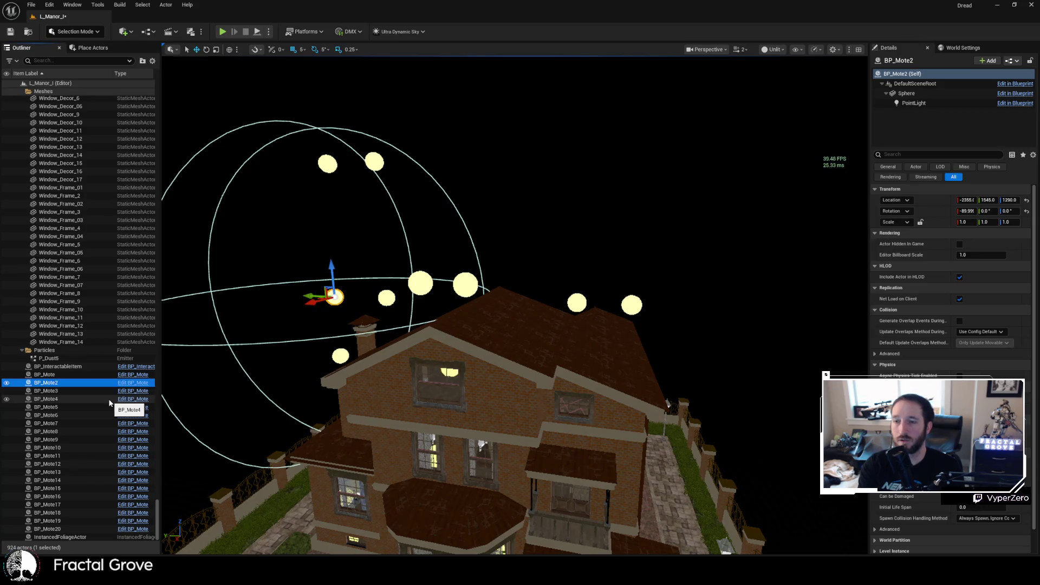
pyautogui.click(73, 393)
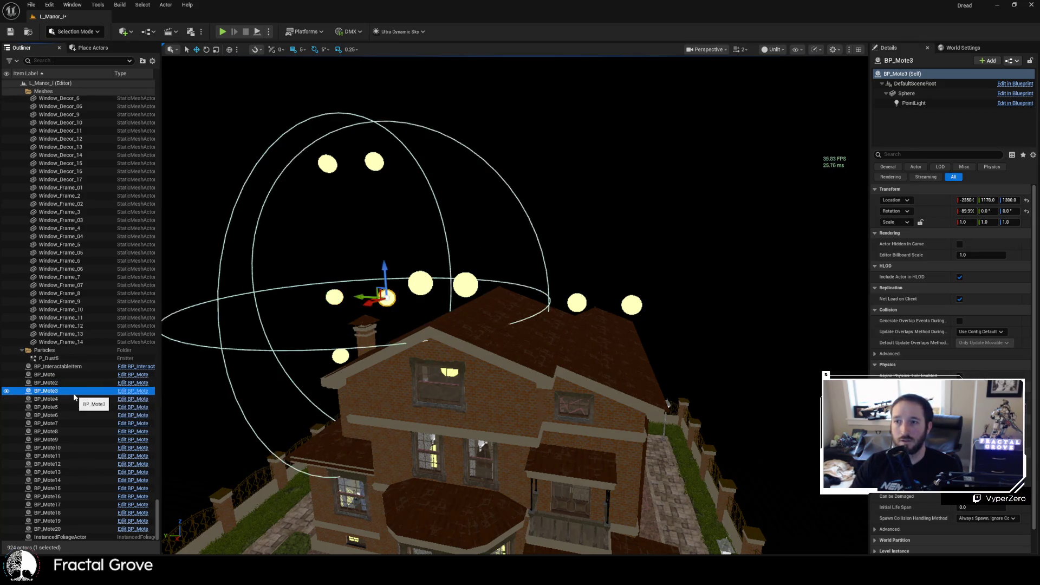
pyautogui.click(70, 401)
pyautogui.click(66, 406)
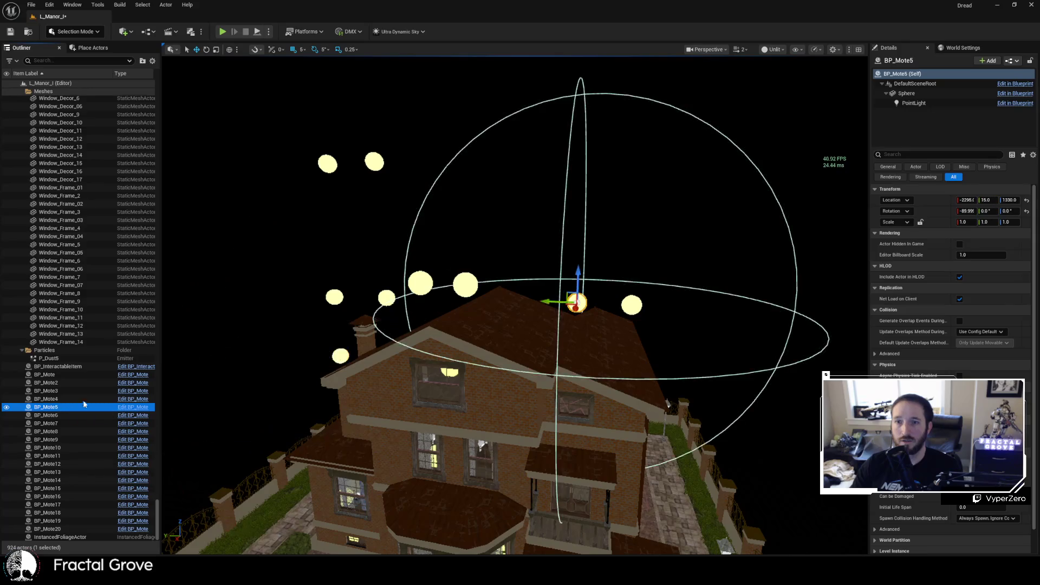
pyautogui.click(69, 383)
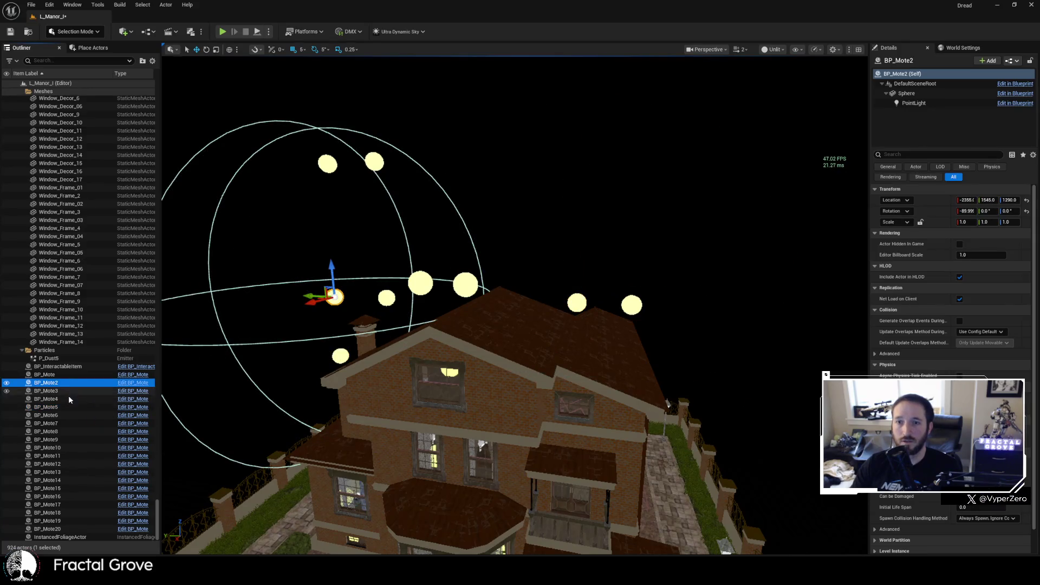
pyautogui.keyDown('shift'); pyautogui.click(69, 408); pyautogui.keyUp('shift')
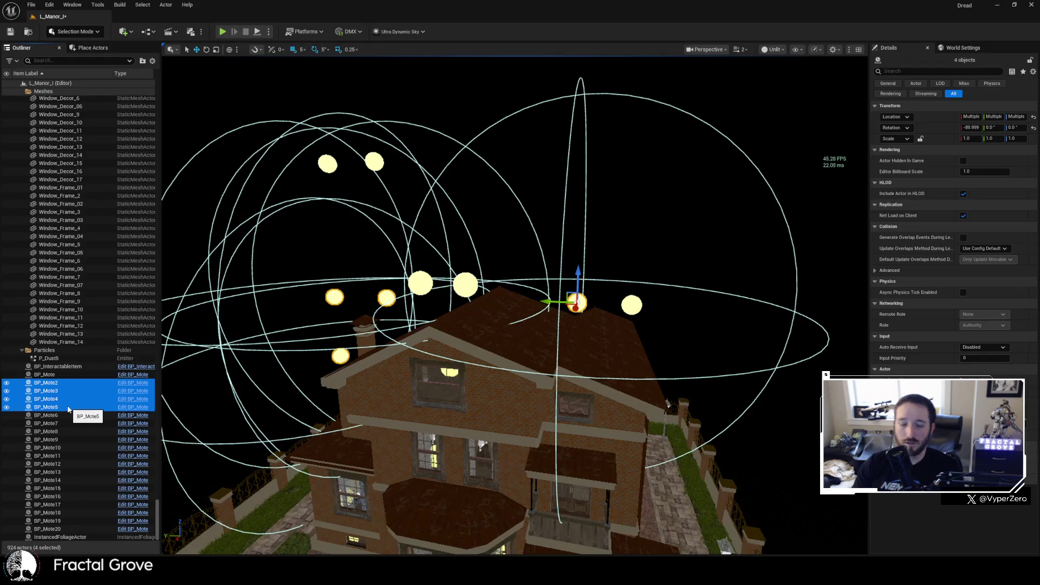
pyautogui.press('Delete')
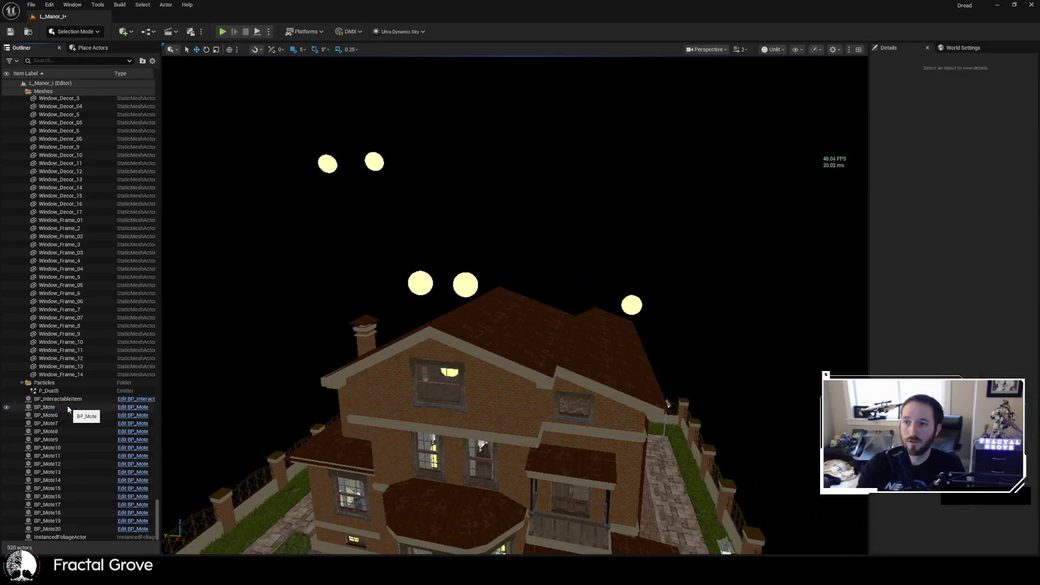
# - Delete the six mote lights BP_Mote6–11 around the manor and save the level
pyautogui.moveTo(515, 303)
pyautogui.mouseDown()
pyautogui.moveTo(466, 287)
pyautogui.moveTo(477, 271)
pyautogui.mouseUp()
pyautogui.moveTo(463, 381); pyautogui.dragTo(401, 371)
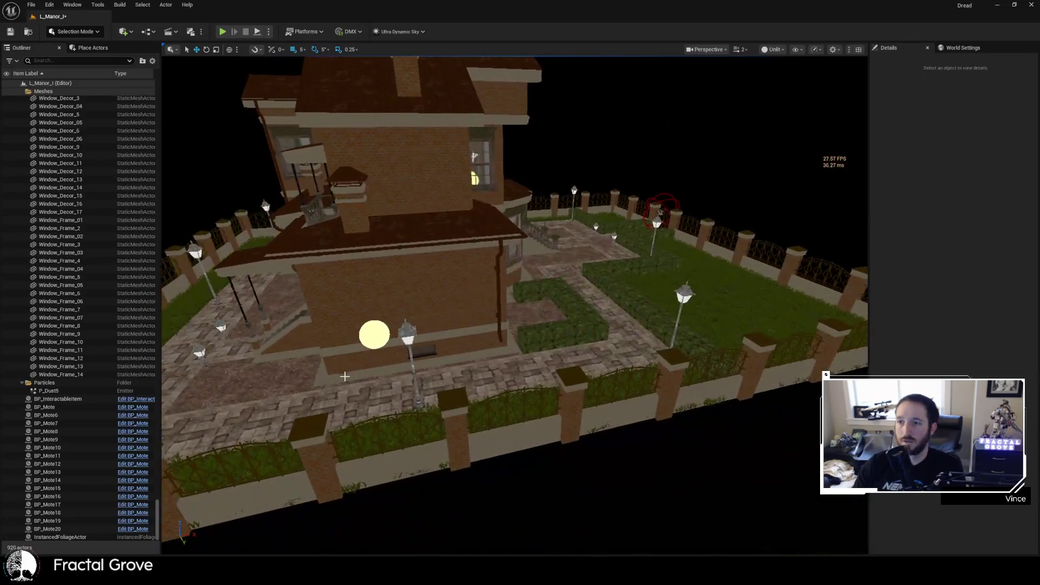
pyautogui.click(374, 333)
pyautogui.moveTo(463, 380)
pyautogui.mouseDown()
pyautogui.moveTo(463, 336)
pyautogui.moveTo(434, 379)
pyautogui.moveTo(449, 412)
pyautogui.moveTo(517, 374)
pyautogui.mouseUp()
pyautogui.keyDown('ctrl'); pyautogui.click(525, 335); pyautogui.keyUp('ctrl')
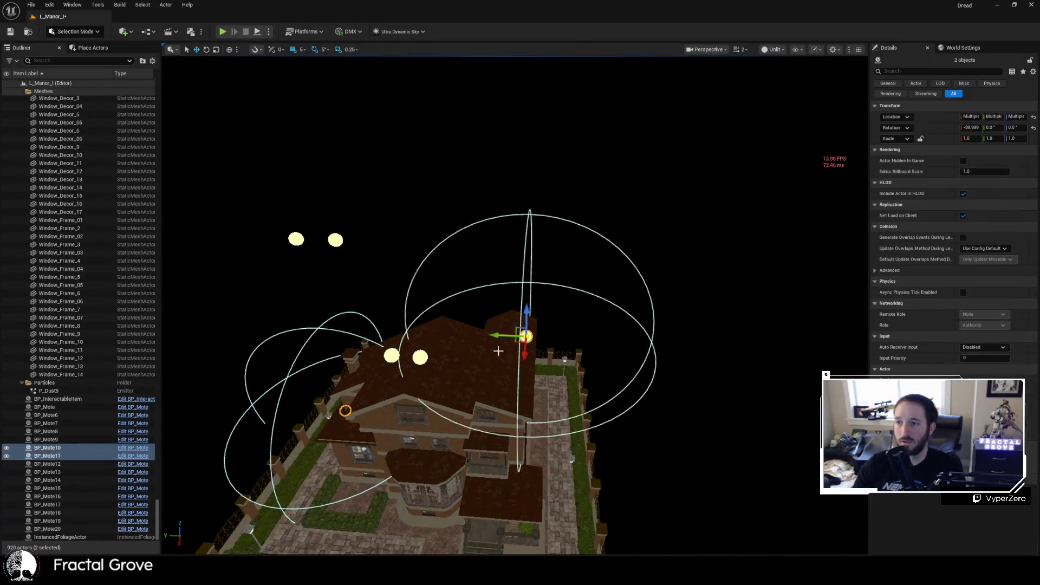
pyautogui.keyDown('ctrl'); pyautogui.click(421, 357); pyautogui.keyUp('ctrl')
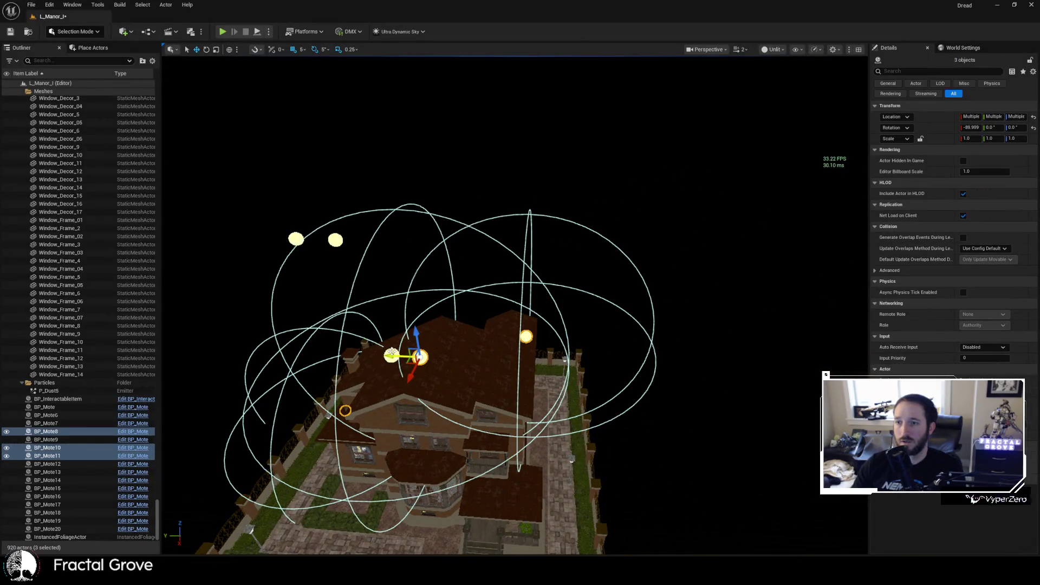
pyautogui.keyDown('ctrl'); pyautogui.click(391, 353); pyautogui.keyUp('ctrl')
pyautogui.keyDown('ctrl'); pyautogui.click(334, 240); pyautogui.keyUp('ctrl')
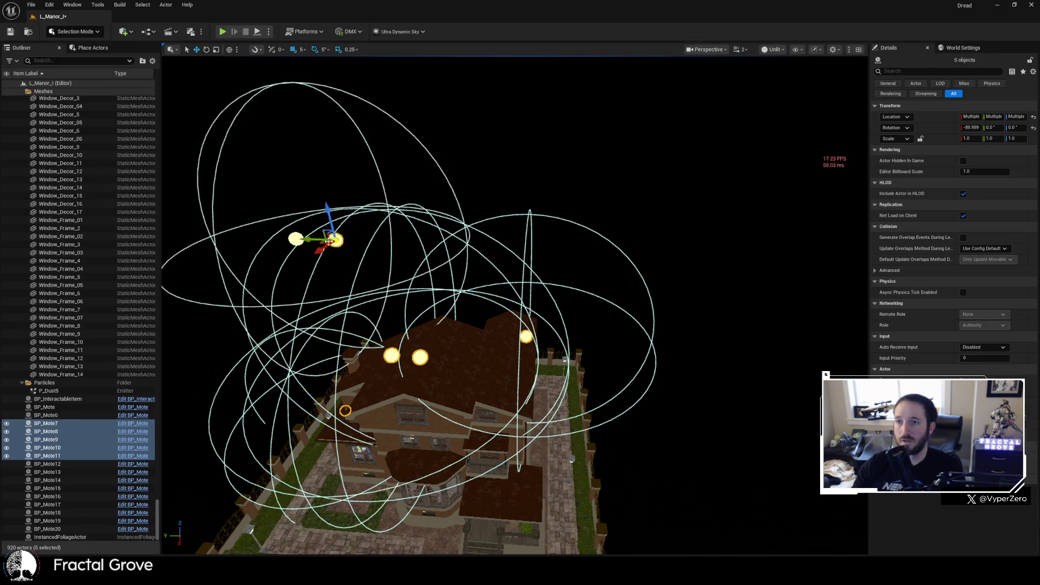
pyautogui.keyDown('ctrl'); pyautogui.click(293, 239); pyautogui.keyUp('ctrl')
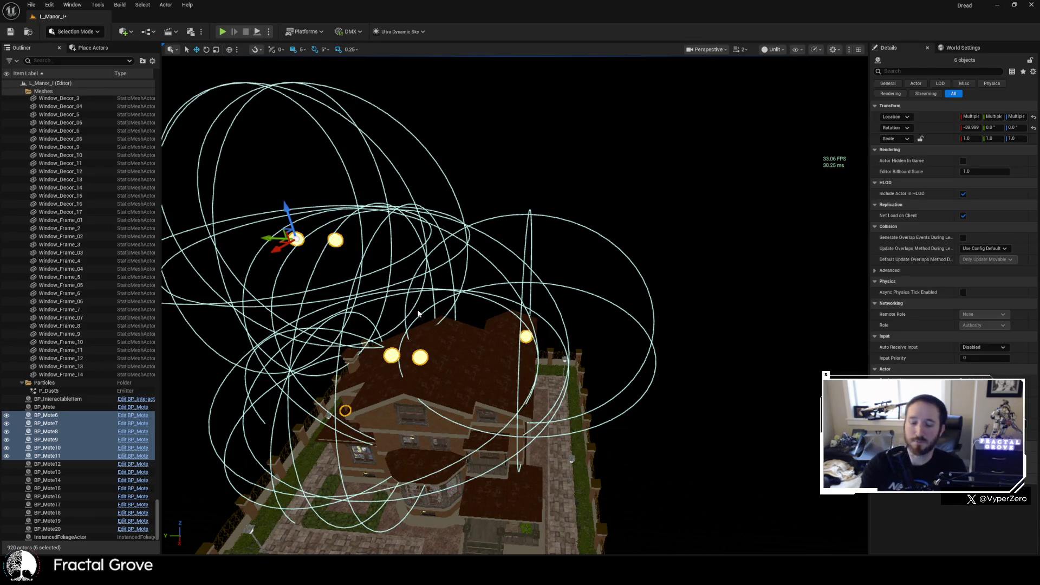
pyautogui.press('Delete')
pyautogui.moveTo(418, 313); pyautogui.dragTo(417, 352)
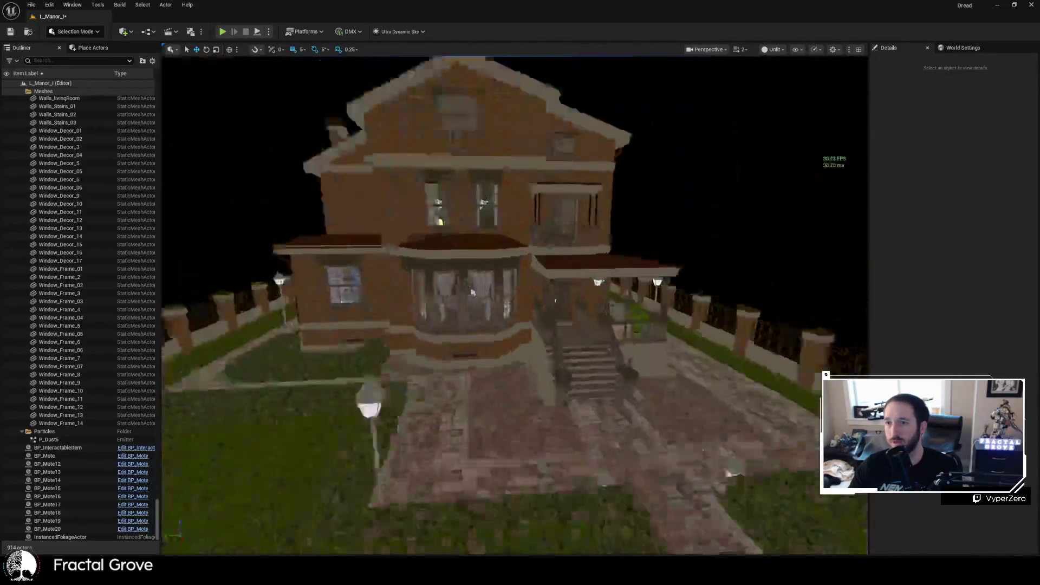
pyautogui.hotkey('ctrl', 's')
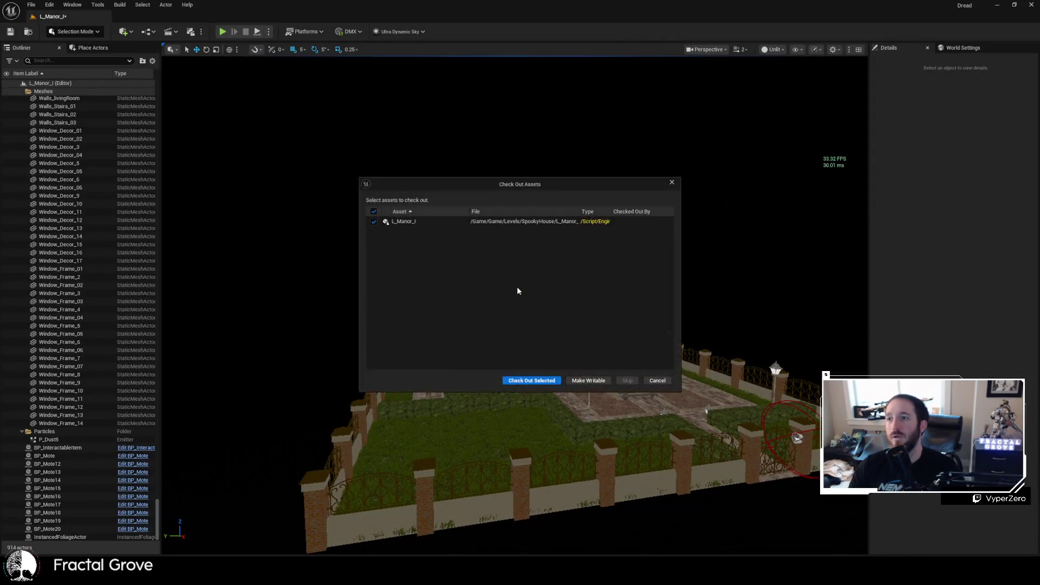
# - Check out L_Manor_I for saving, then undo to bring back BP_Mote6 through BP_Mote11
pyautogui.click(552, 380)
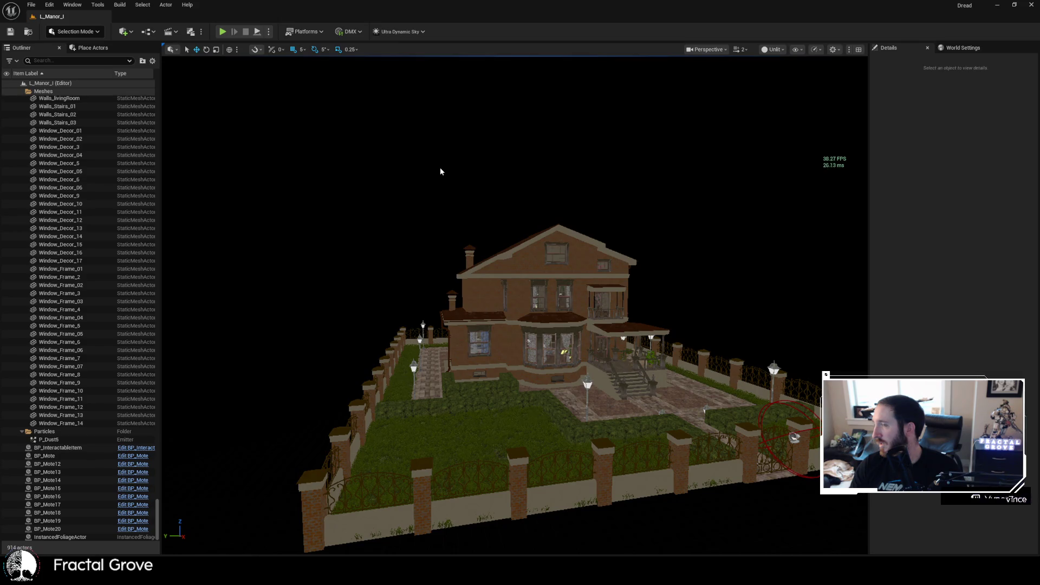
pyautogui.hotkey('ctrl', 'z')
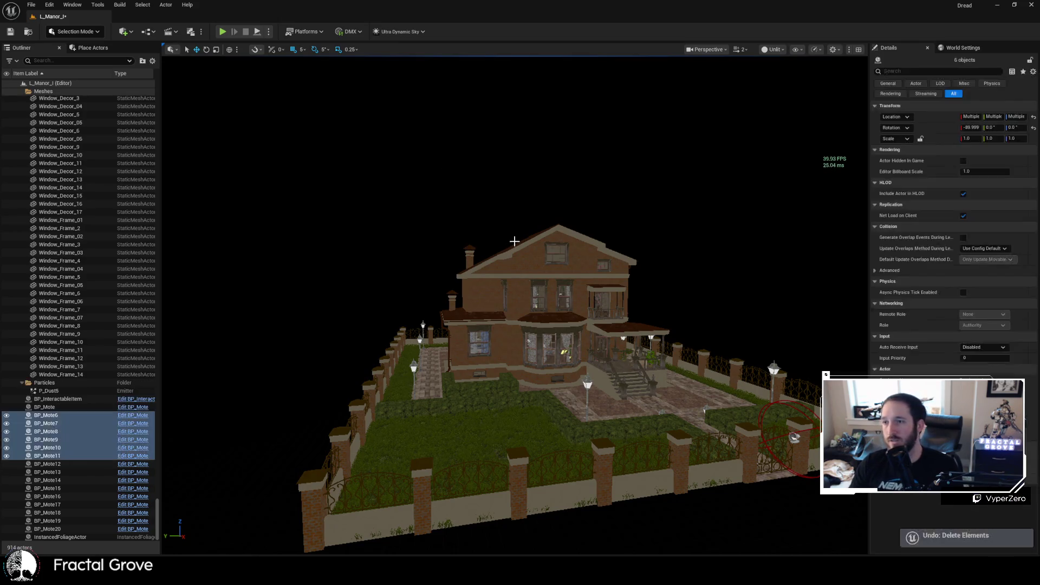
# - Undo back to restore the 13 gothic window and cathedral spire meshes and frame them
pyautogui.hotkey('ctrl', 'z')
pyautogui.hotkey('ctrl', 'z')
pyautogui.hotkey('ctrl', 'z')
pyautogui.hotkey('ctrl', 'z')
pyautogui.hotkey('ctrl', 'z')
pyautogui.hotkey('ctrl', 'z')
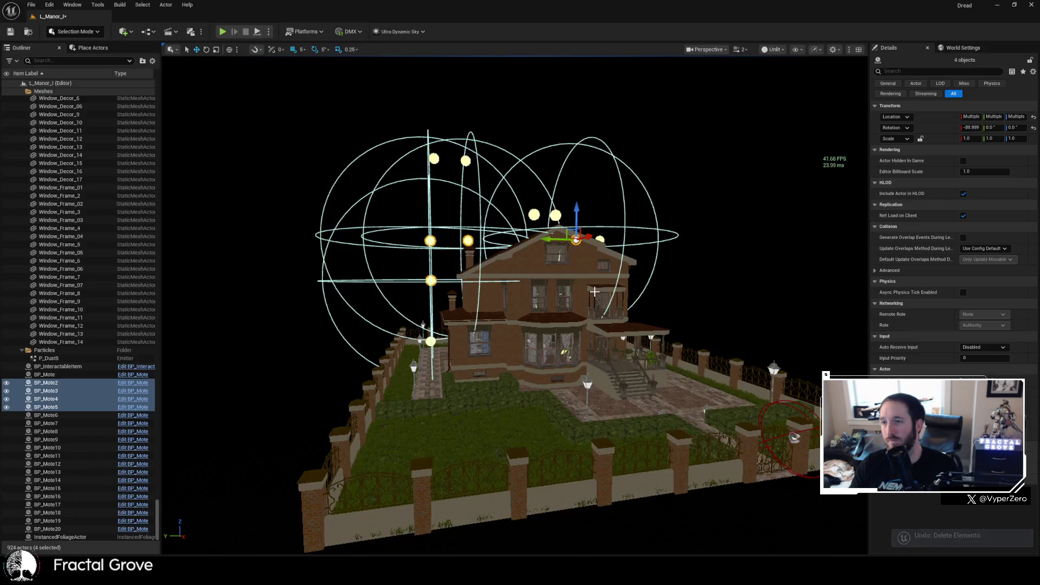
pyautogui.hotkey('ctrl', 'z')
pyautogui.hotkey('ctrl', 'z')
pyautogui.hotkey('ctrl', 'z')
pyautogui.hotkey('ctrl', 'z')
pyautogui.hotkey('ctrl', 'z')
pyautogui.hotkey('ctrl', 'z')
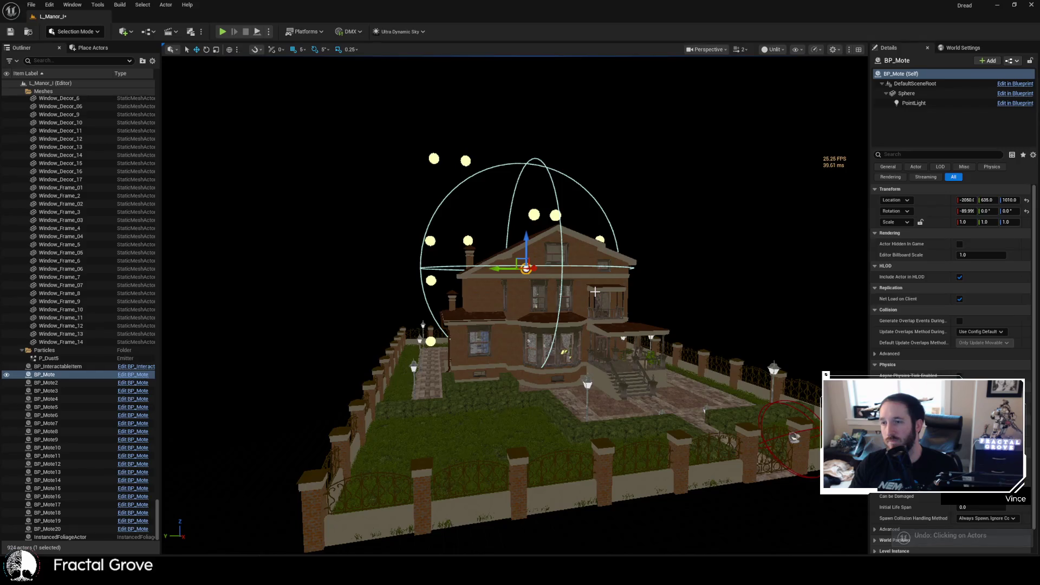
pyautogui.hotkey('ctrl', 'z')
pyautogui.hotkey('ctrl', 'z')
pyautogui.hotkey('ctrl', 'z')
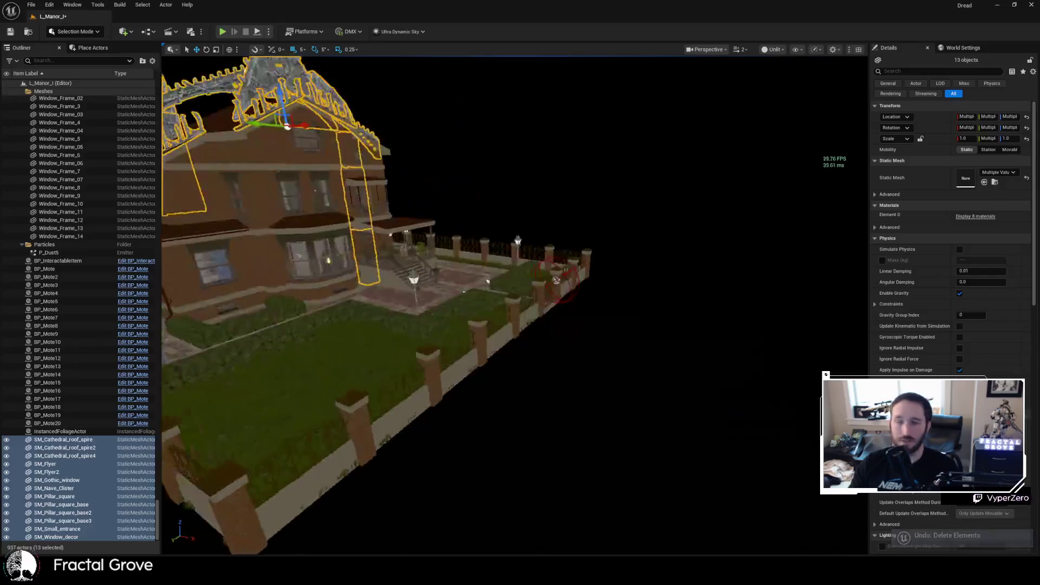
pyautogui.press('f')
# - Select the mote light by the small arch together with BP_Mote5
pyautogui.moveTo(482, 247)
pyautogui.mouseDown()
pyautogui.moveTo(472, 216)
pyautogui.moveTo(483, 246)
pyautogui.mouseUp()
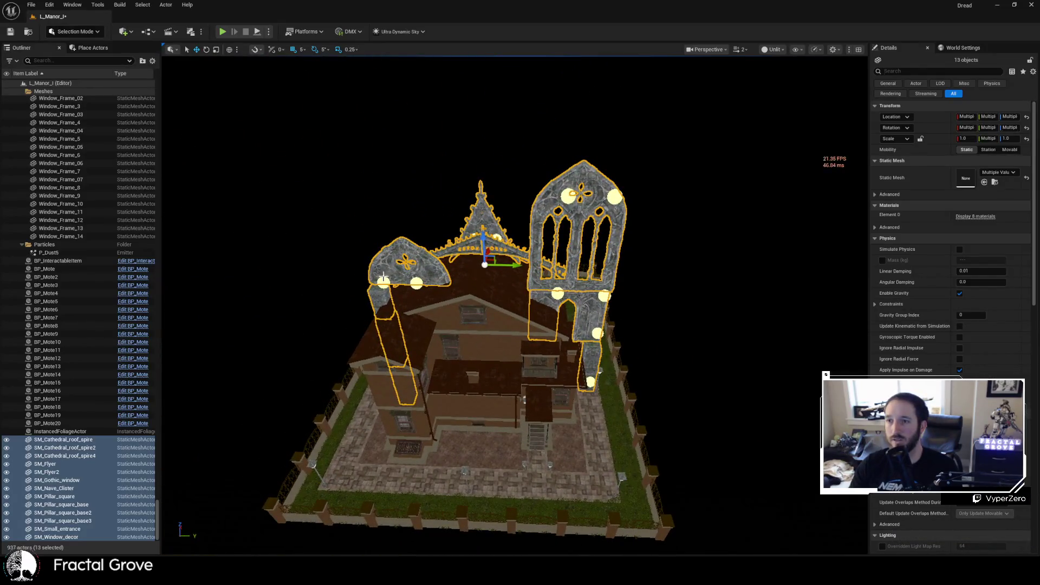
pyautogui.click(417, 284)
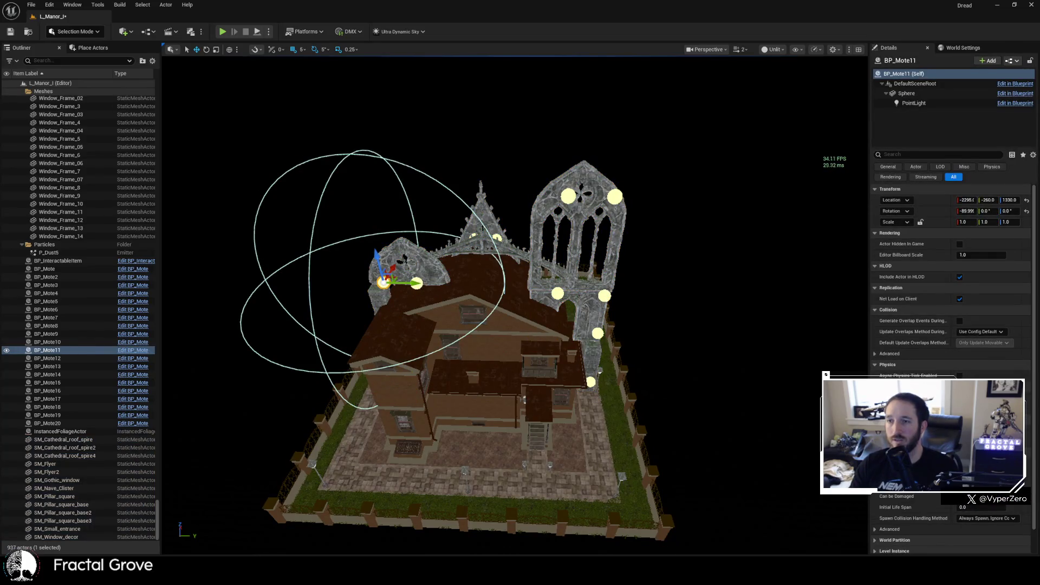
pyautogui.scroll(5, 424, 287)
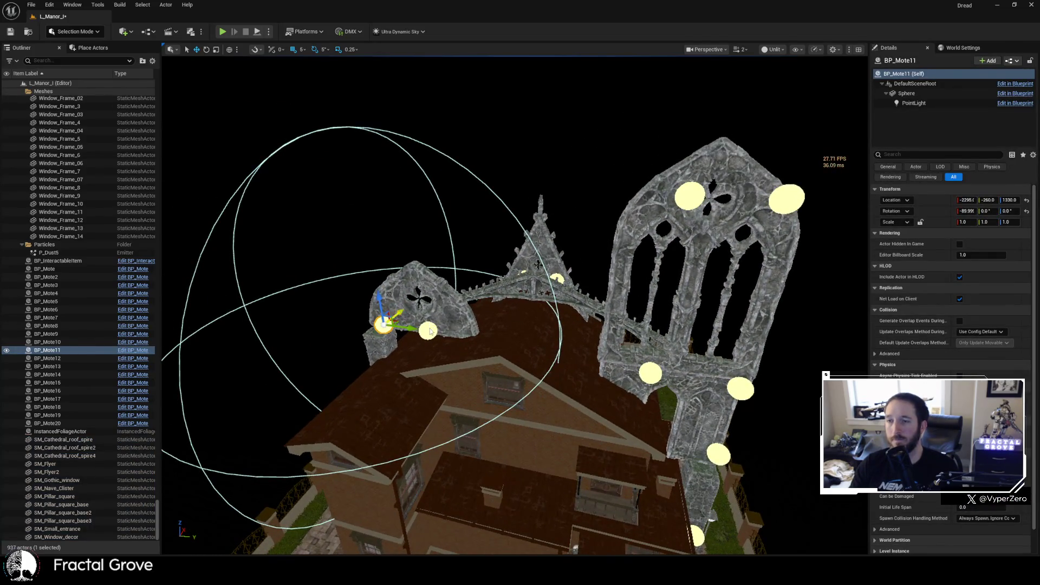
pyautogui.keyDown('ctrl'); pyautogui.click(429, 329); pyautogui.keyUp('ctrl')
# - Add BP_Mote9, 6, 3, 2, 4 and 10 to the selection and delete the eight motes
pyautogui.keyDown('ctrl'); pyautogui.click(691, 196); pyautogui.keyUp('ctrl')
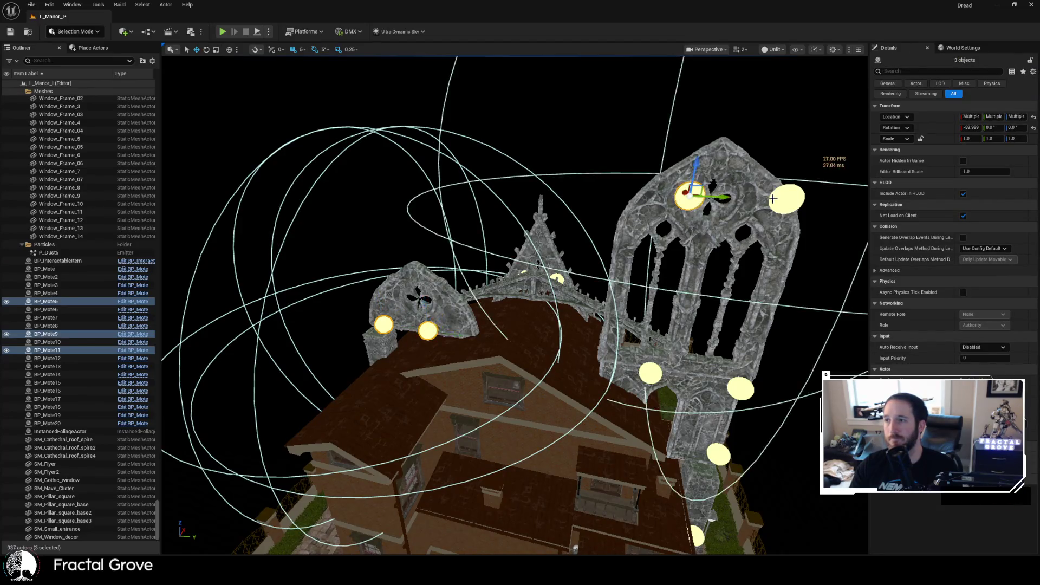
pyautogui.keyDown('ctrl'); pyautogui.click(785, 199); pyautogui.keyUp('ctrl')
pyautogui.keyDown('ctrl'); pyautogui.click(657, 370); pyautogui.keyUp('ctrl')
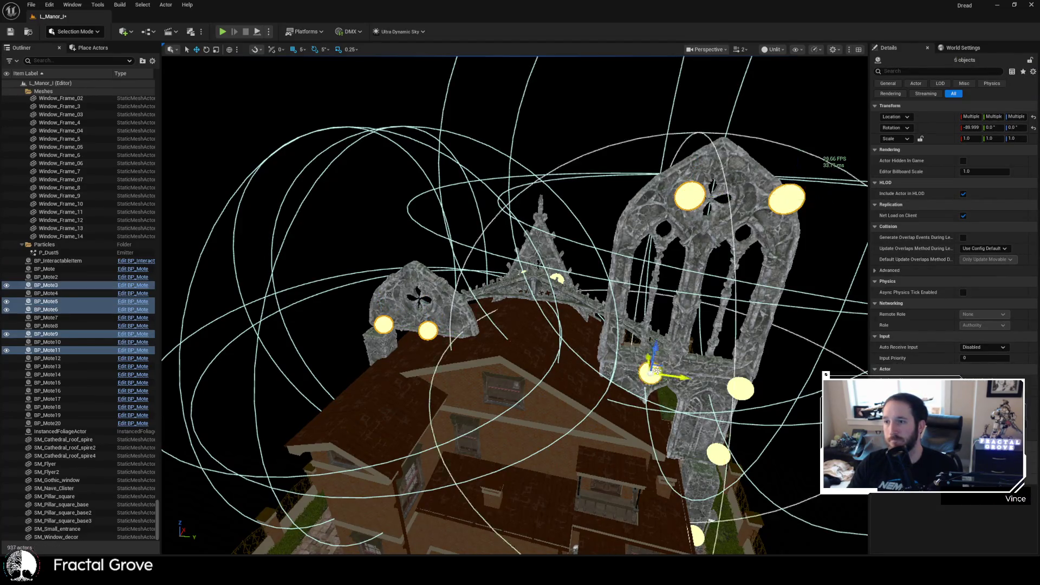
pyautogui.keyDown('ctrl'); pyautogui.click(742, 385); pyautogui.keyUp('ctrl')
pyautogui.press('f')
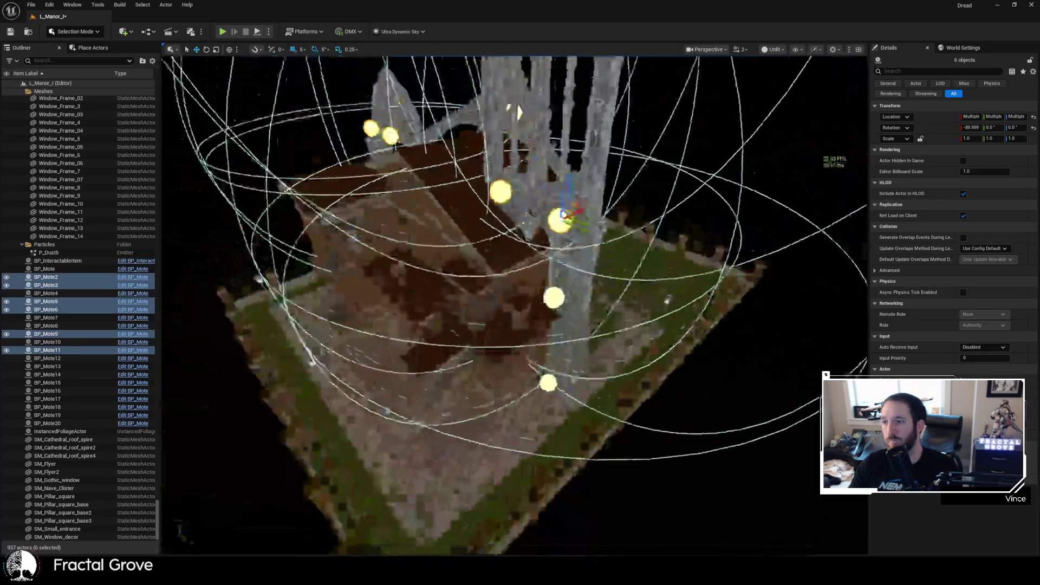
pyautogui.keyDown('ctrl'); pyautogui.click(551, 310); pyautogui.keyUp('ctrl')
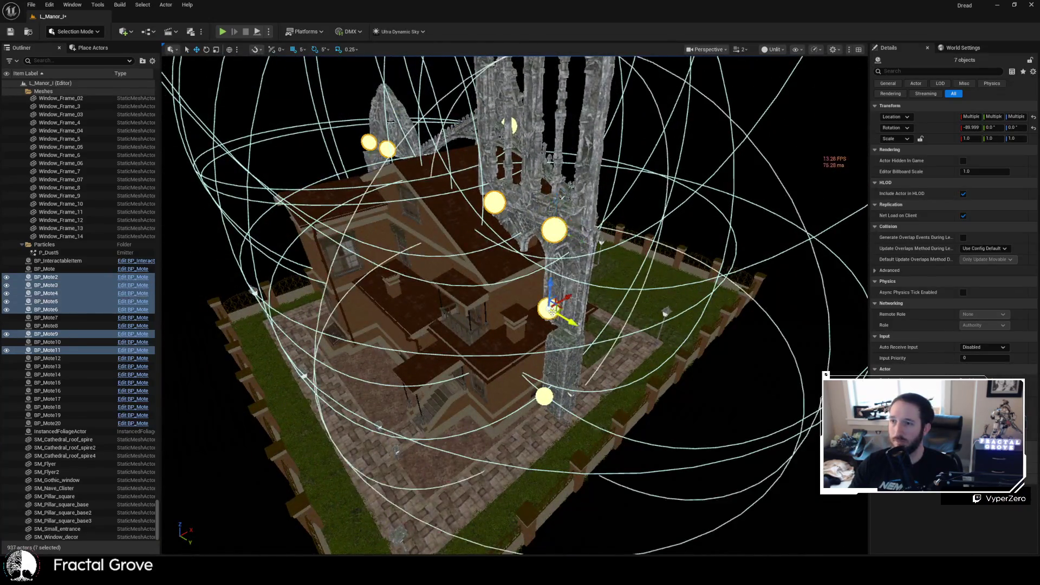
pyautogui.keyDown('ctrl'); pyautogui.click(544, 396); pyautogui.keyUp('ctrl')
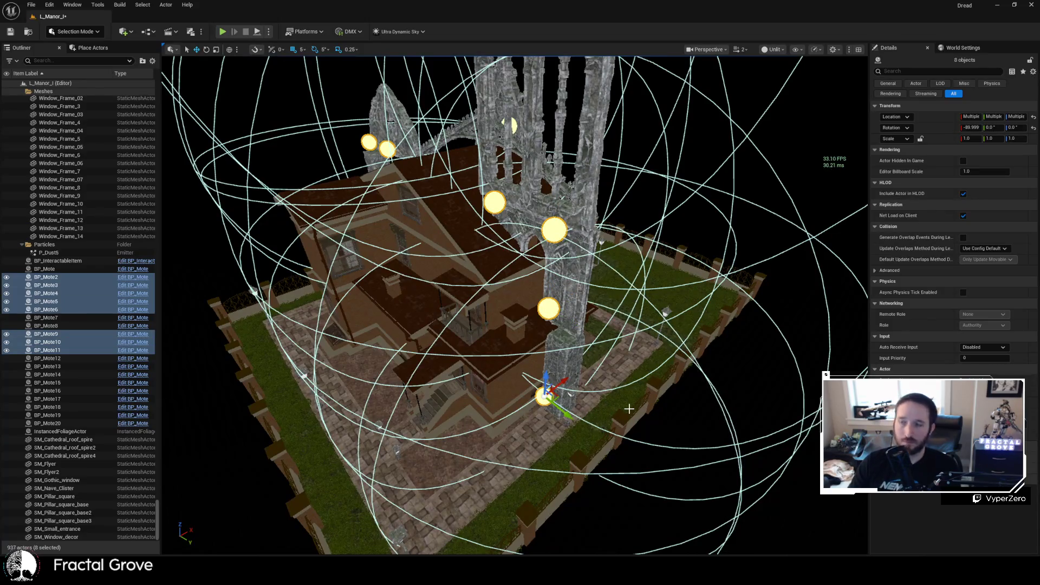
pyautogui.press('Delete')
# - Delete the last two mote lights beside the spire and save the level
pyautogui.scroll(10, 628, 408)
pyautogui.scroll(-10, 553, 442)
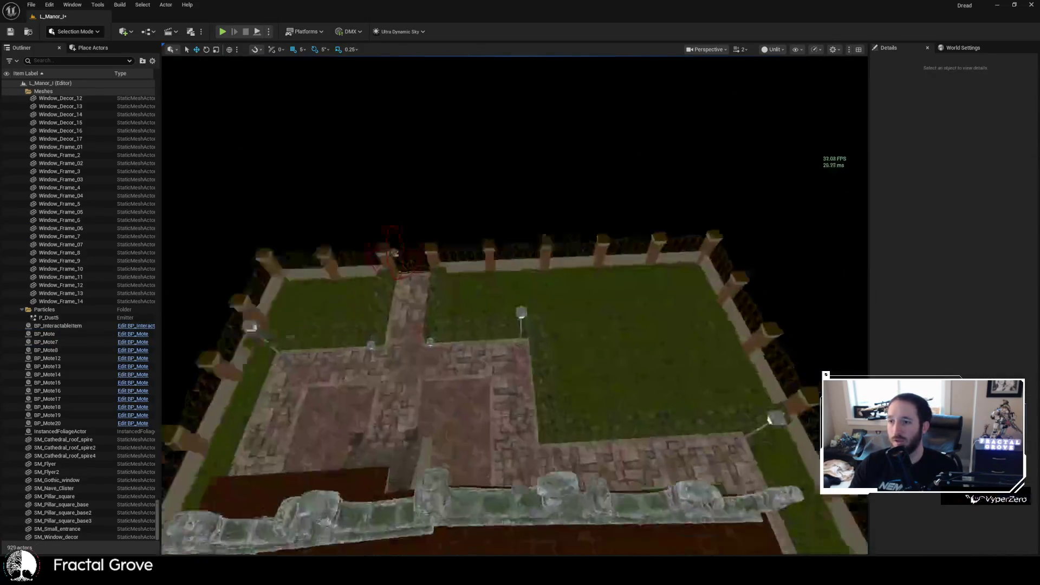
pyautogui.click(552, 442)
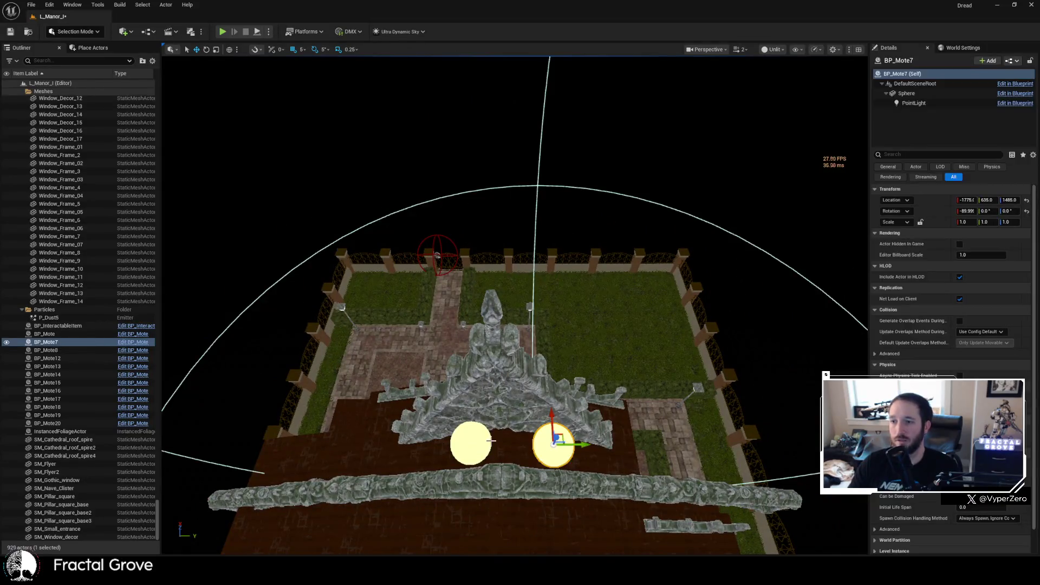
pyautogui.keyDown('ctrl'); pyautogui.click(470, 443); pyautogui.keyUp('ctrl')
pyautogui.press('Delete')
pyautogui.moveTo(616, 432)
pyautogui.mouseDown()
pyautogui.moveTo(488, 422)
pyautogui.moveTo(465, 390)
pyautogui.moveTo(460, 401)
pyautogui.moveTo(716, 301)
pyautogui.mouseUp()
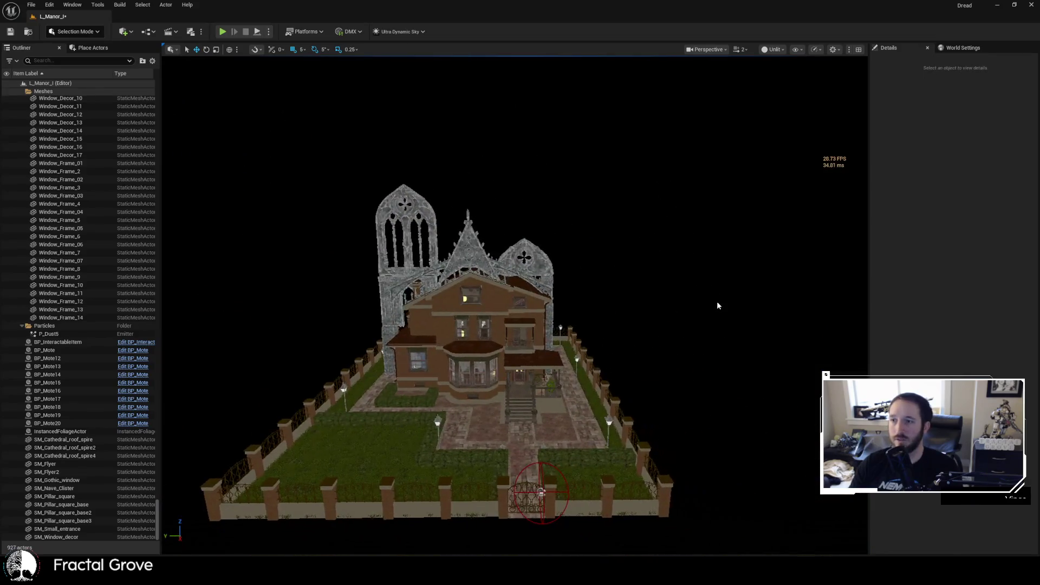
pyautogui.hotkey('ctrl', 's')
pyautogui.click(785, 49)
# - Switch back to Lit view, then open L_Dread from the Content/Game/Levels folder
pyautogui.click(779, 79)
pyautogui.moveTo(566, 270)
pyautogui.mouseDown()
pyautogui.moveTo(569, 239)
pyautogui.moveTo(531, 271)
pyautogui.moveTo(594, 372)
pyautogui.moveTo(611, 311)
pyautogui.mouseUp()
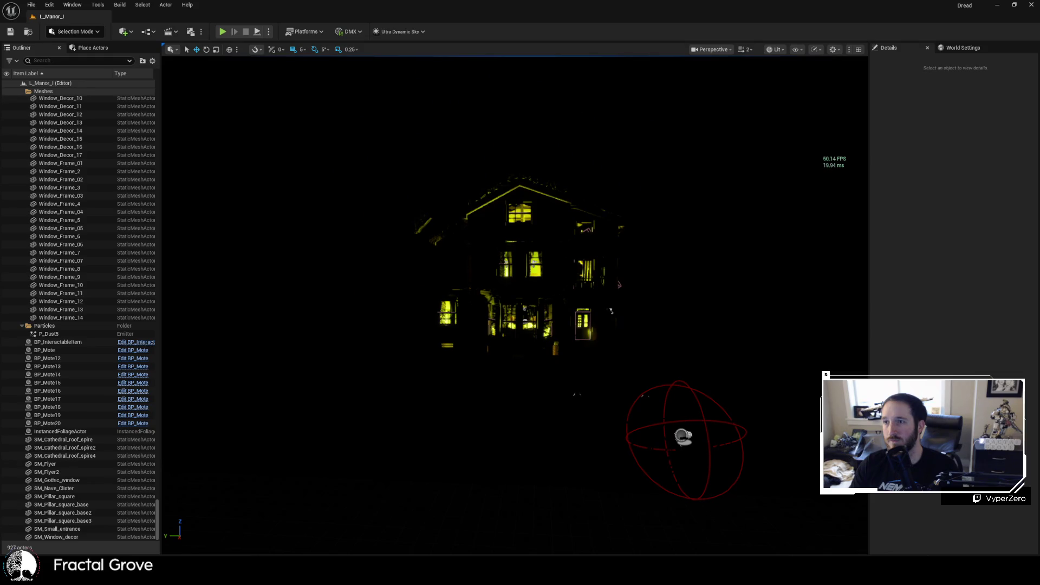
pyautogui.click(31, 5)
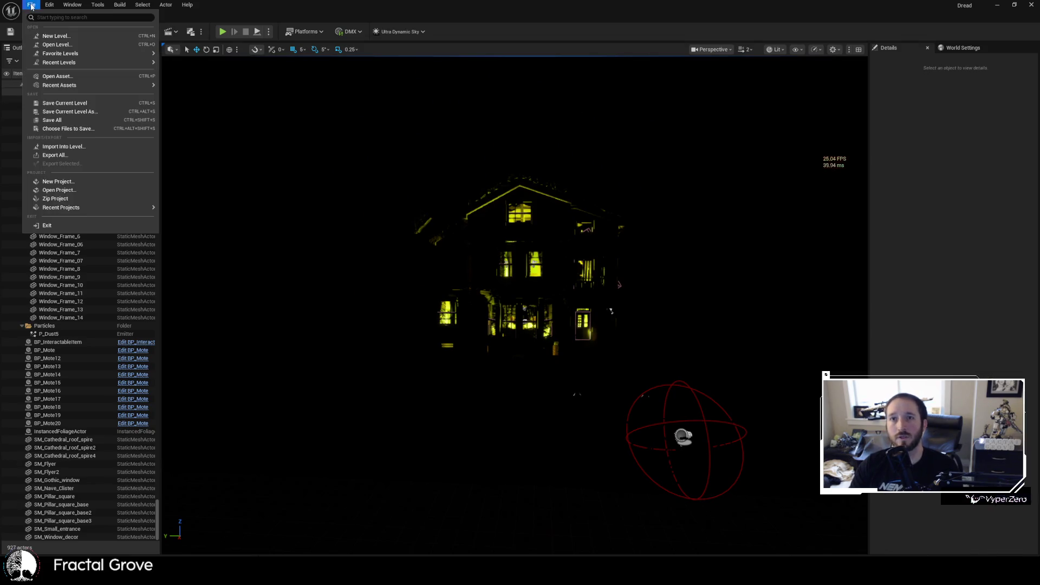
pyautogui.click(55, 44)
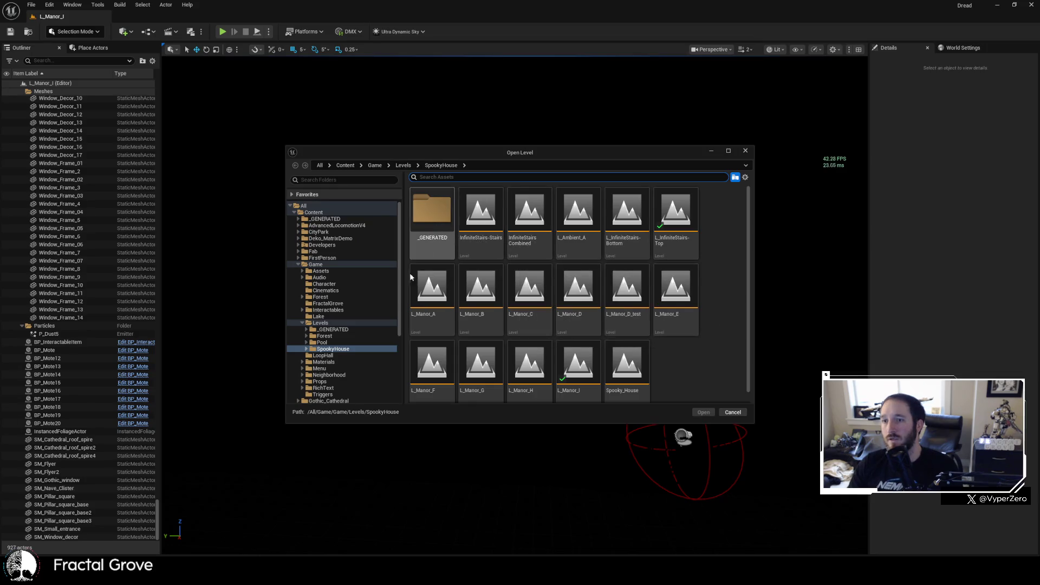
pyautogui.click(320, 323)
pyautogui.click(674, 228)
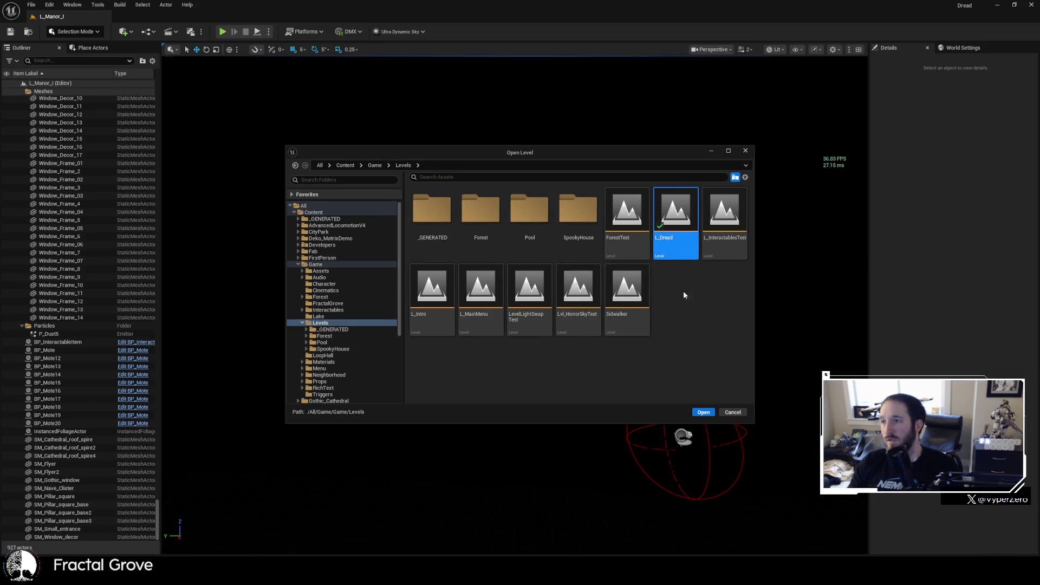
pyautogui.click(703, 411)
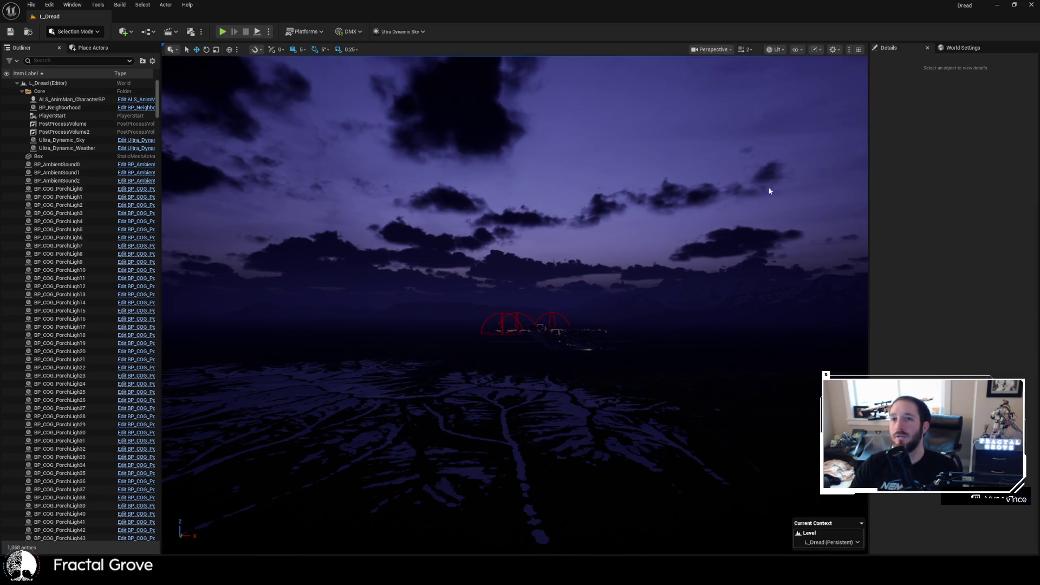
# - Select BP_Neighborhood to inspect its settings and pan over its street spline layout
pyautogui.click(74, 109)
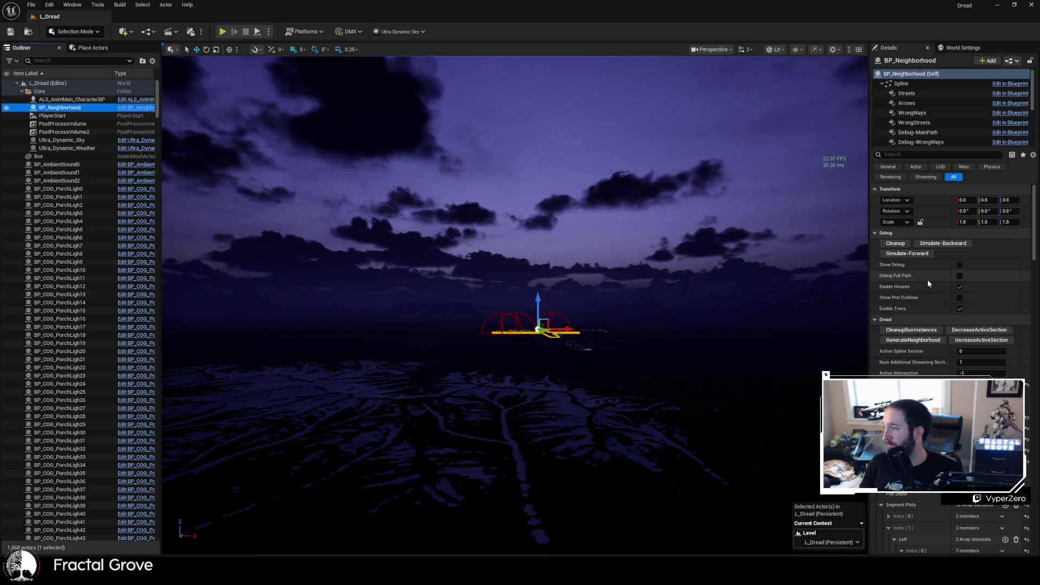
pyautogui.moveTo(628, 277)
pyautogui.mouseDown()
pyautogui.moveTo(628, 314)
pyautogui.moveTo(677, 325)
pyautogui.moveTo(488, 217)
pyautogui.moveTo(294, 74)
pyautogui.mouseUp()
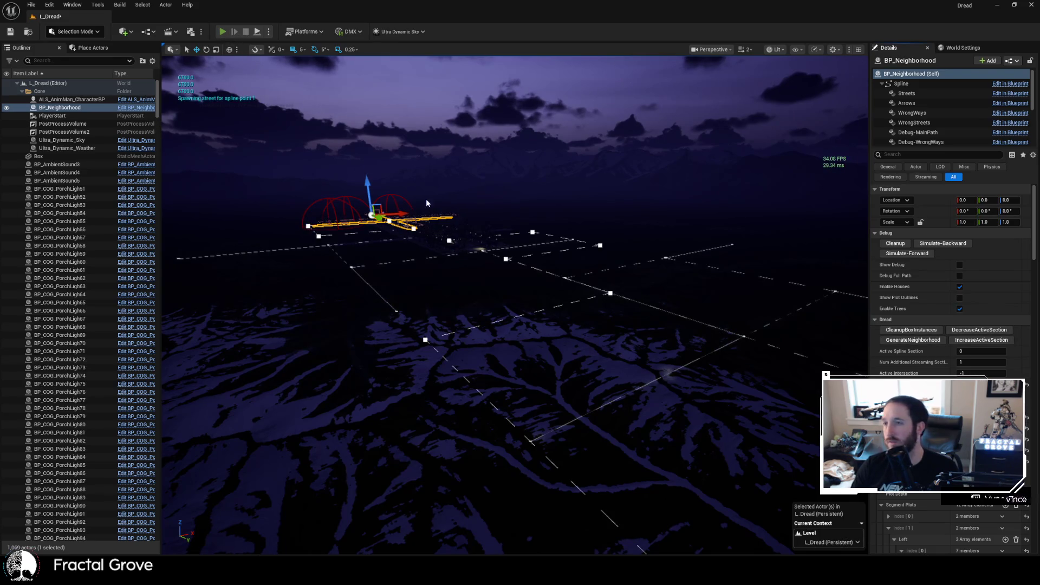
pyautogui.hotkey('alt', 'p')
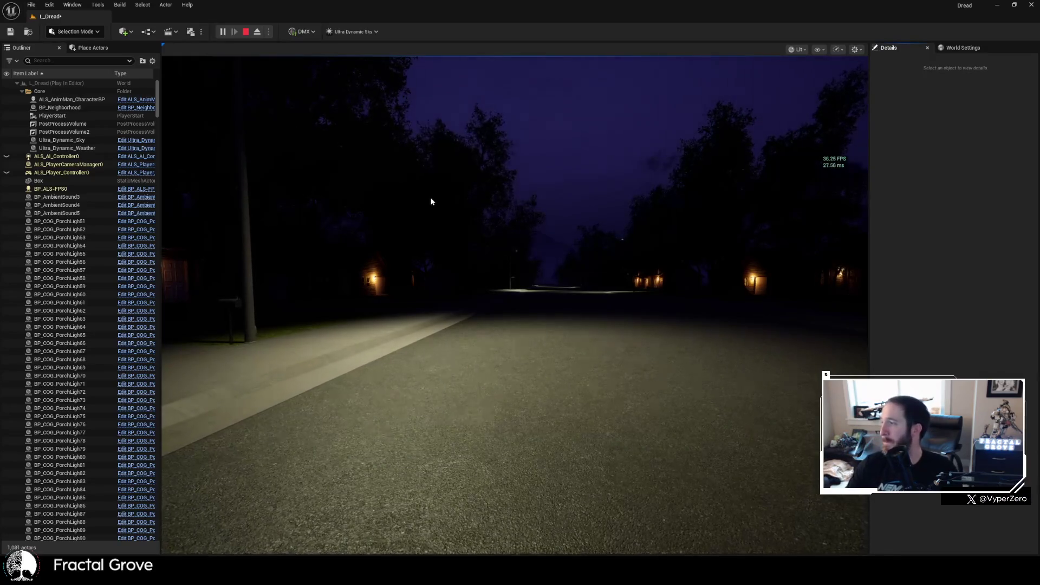
# - Take control in the L_Dread playtest and walk the street to Intersection 3, Section 2
pyautogui.click(570, 269)
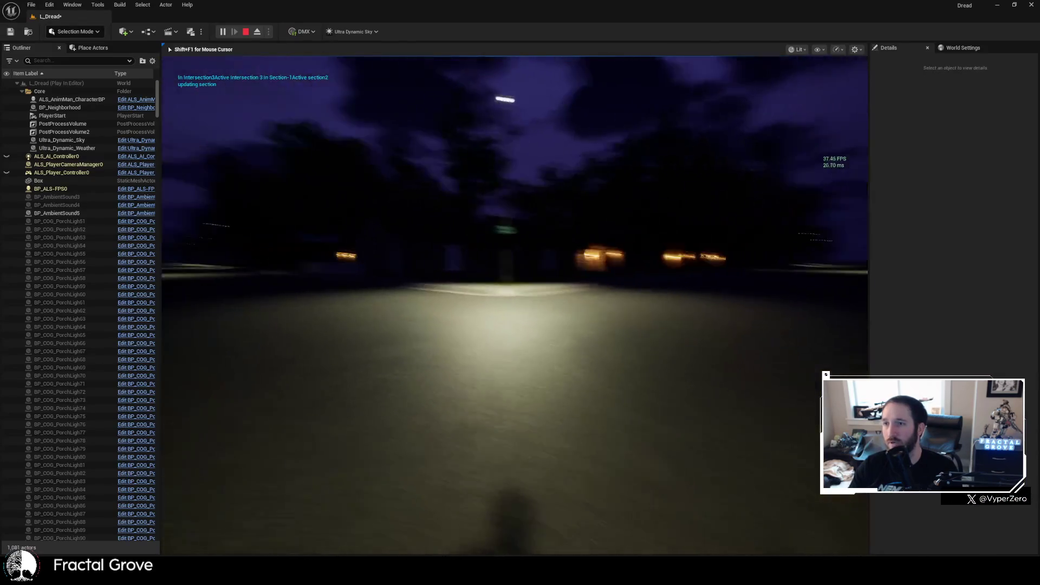
# - Walk the character past the streetlight and porch-lit houses until debug text reports Intersection 4
pyautogui.press('w')
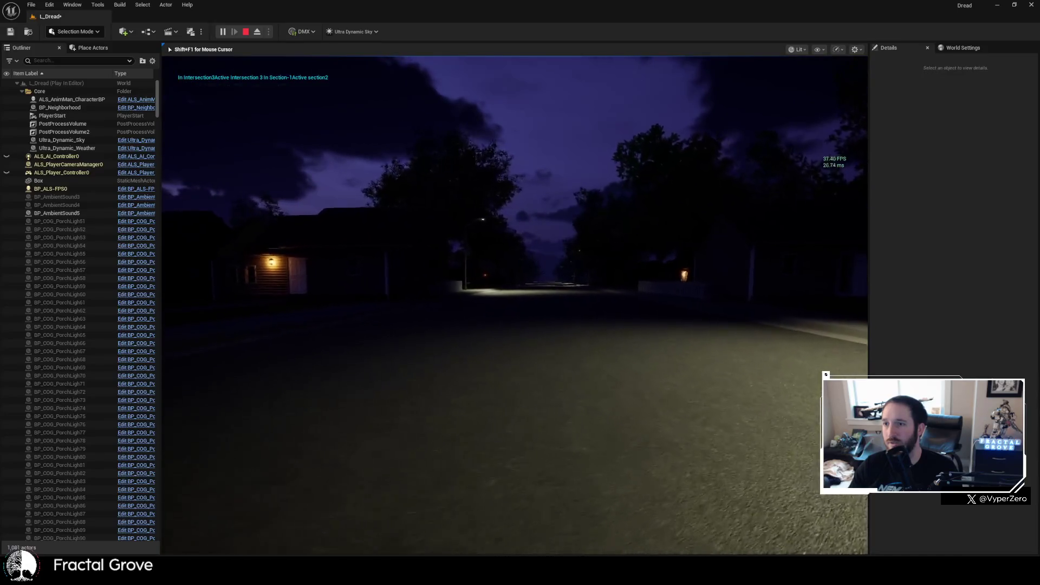
pyautogui.press('w')
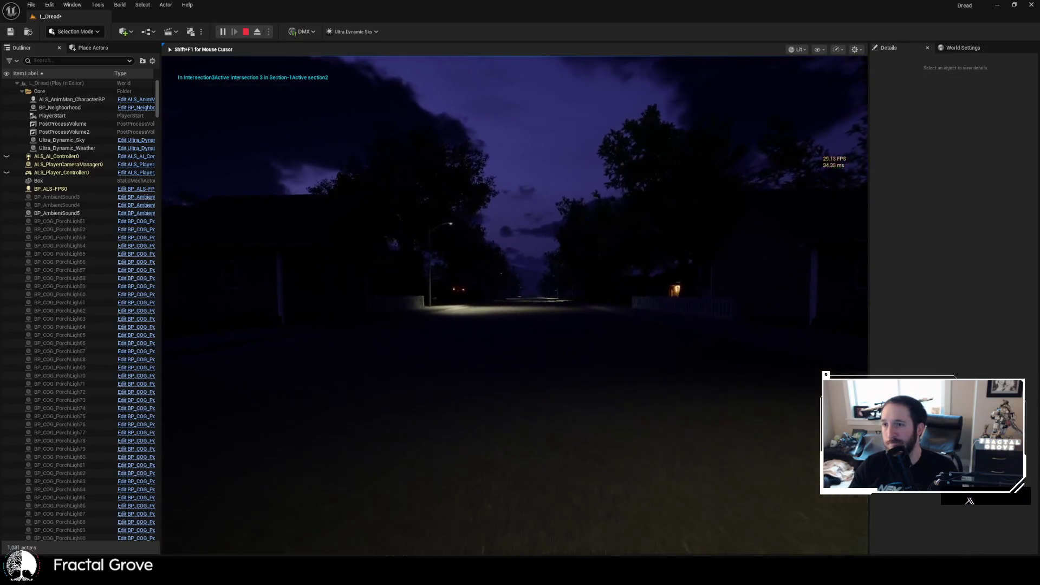
pyautogui.press('w')
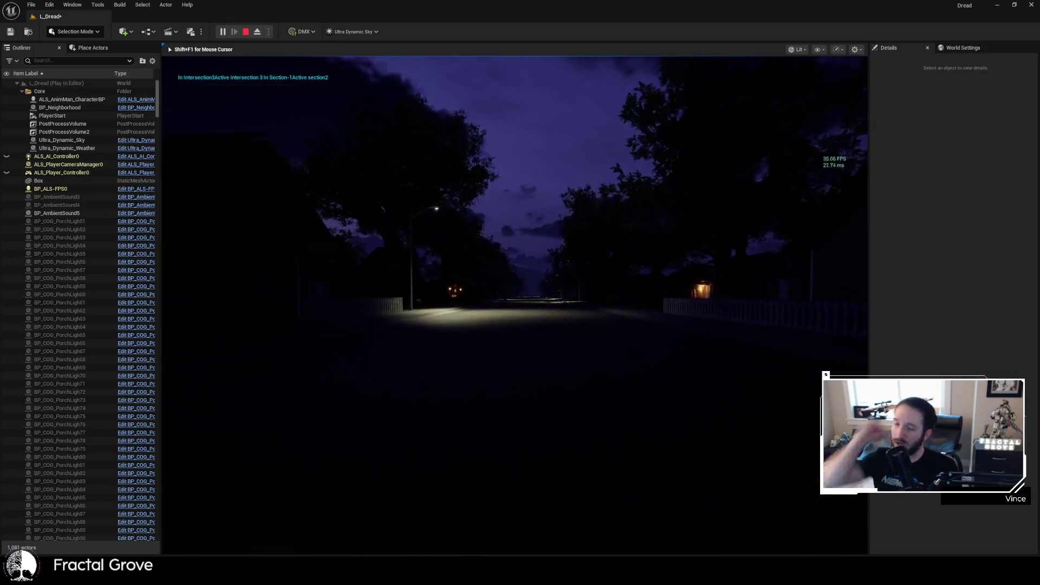
pyautogui.press('w')
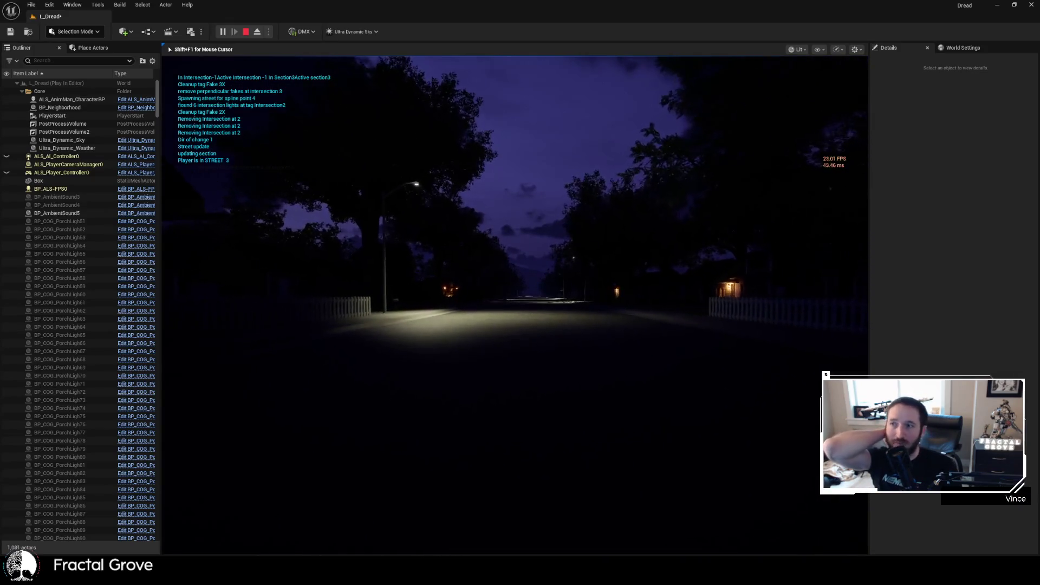
pyautogui.press('w')
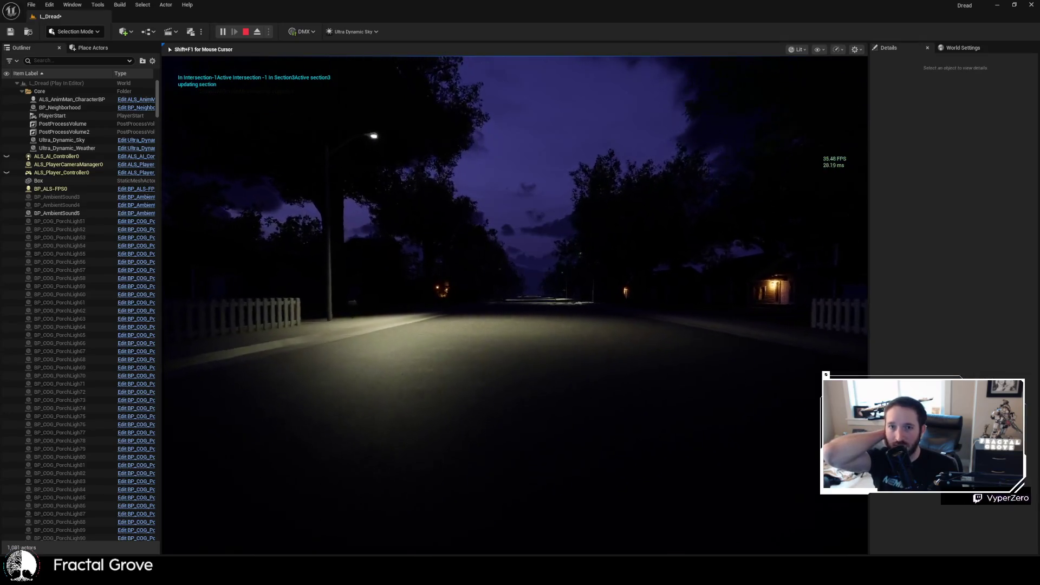
pyautogui.press('w')
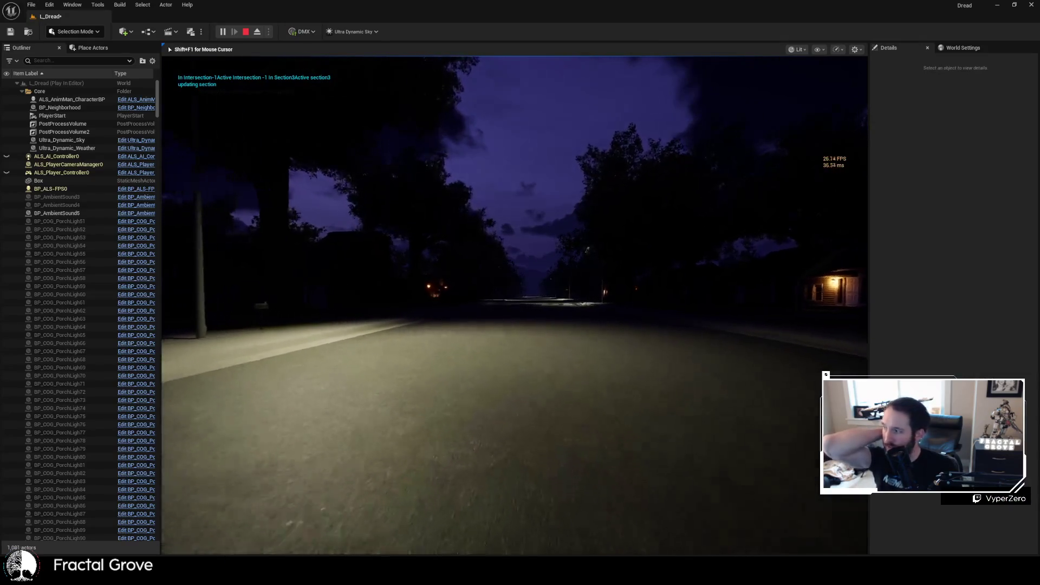
pyautogui.press('w')
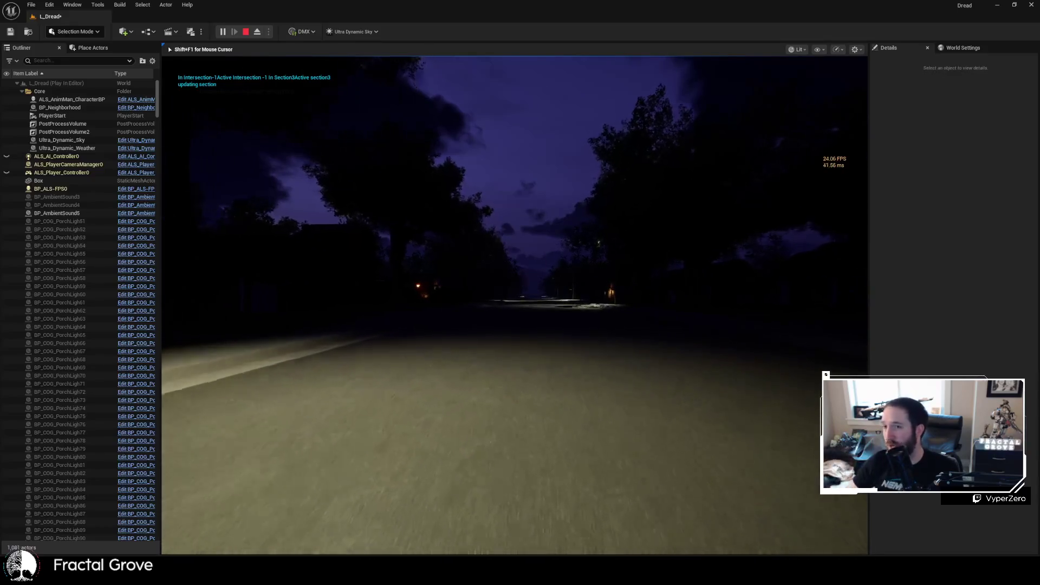
pyautogui.press('w')
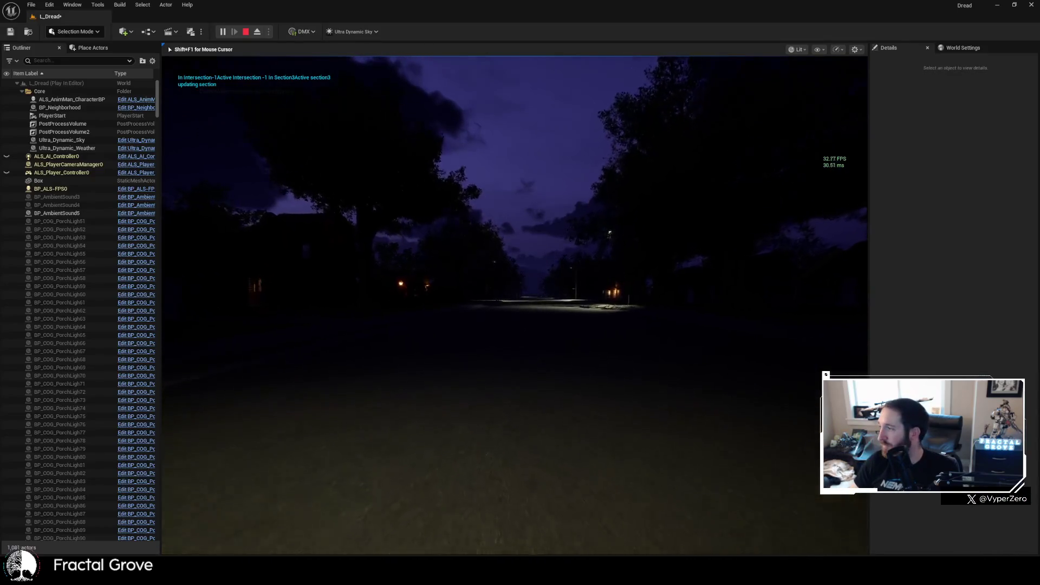
pyautogui.press('w')
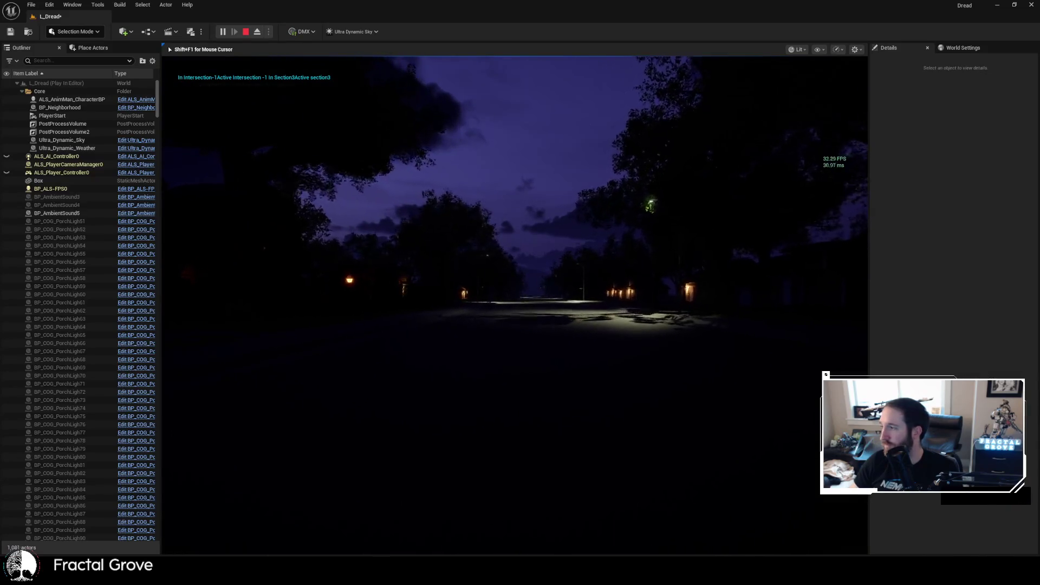
pyautogui.press('w')
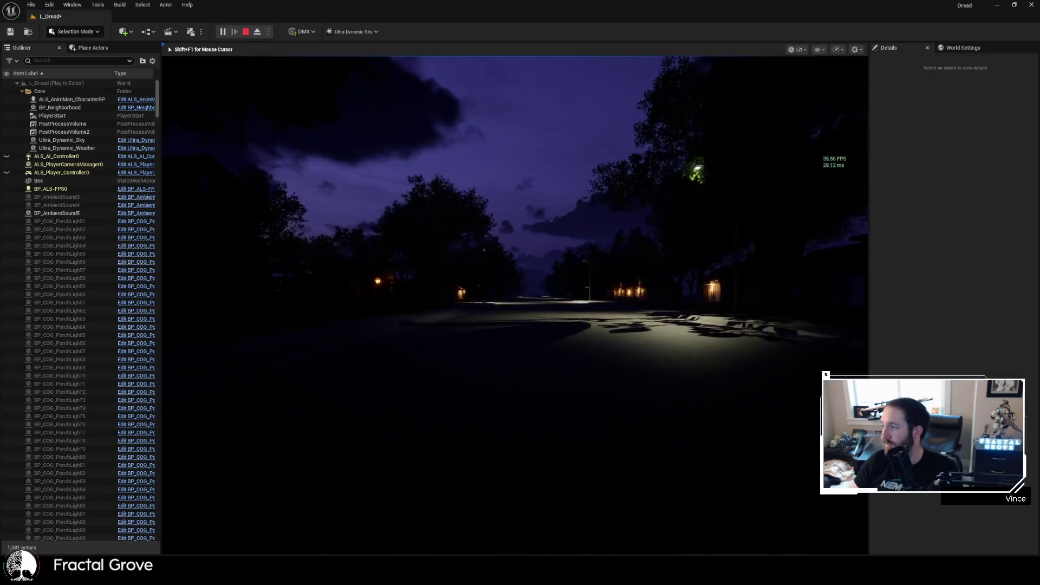
pyautogui.press('w')
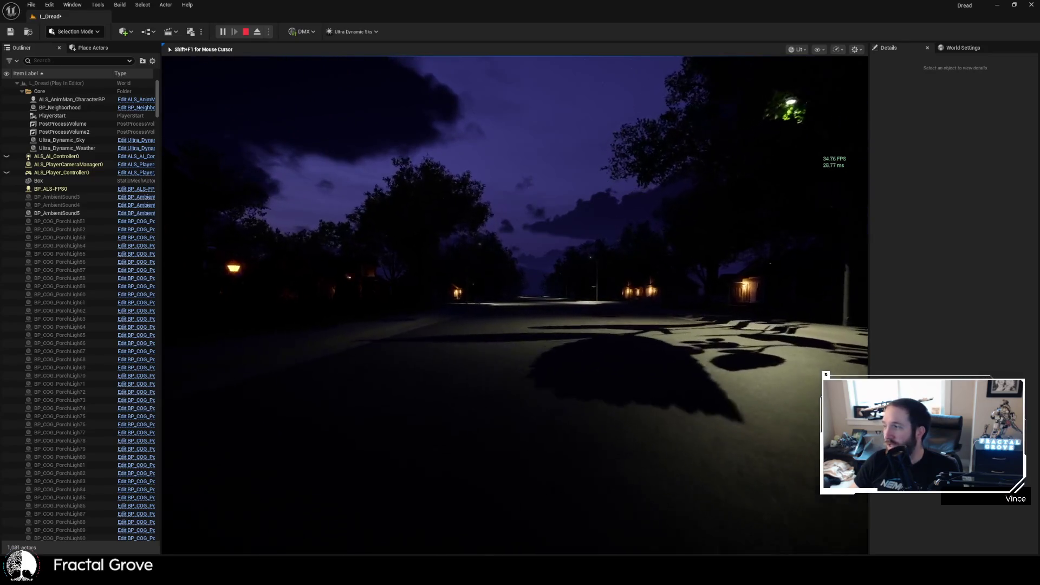
pyautogui.press('w')
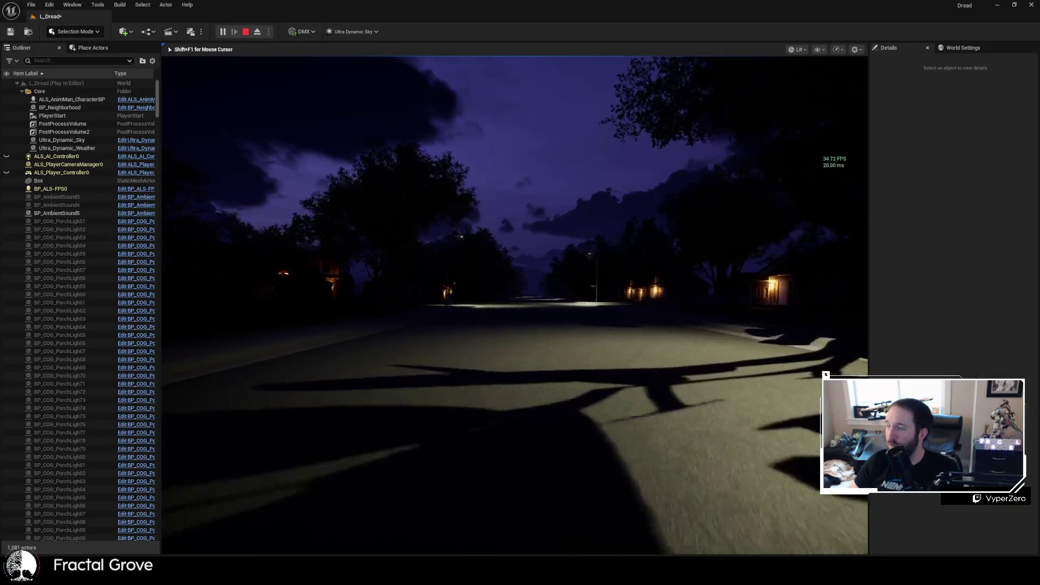
pyautogui.press('w')
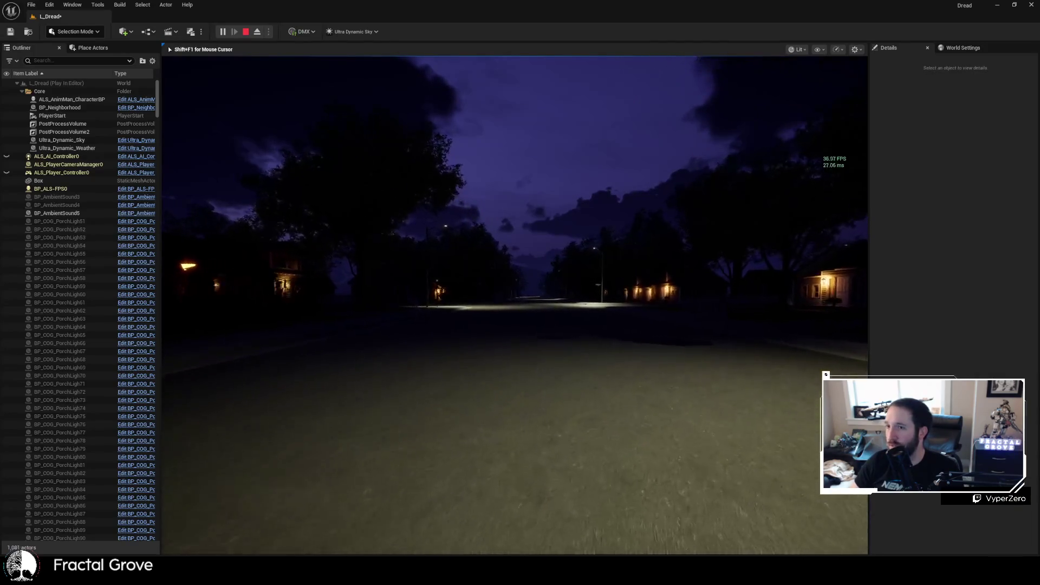
pyautogui.press('w')
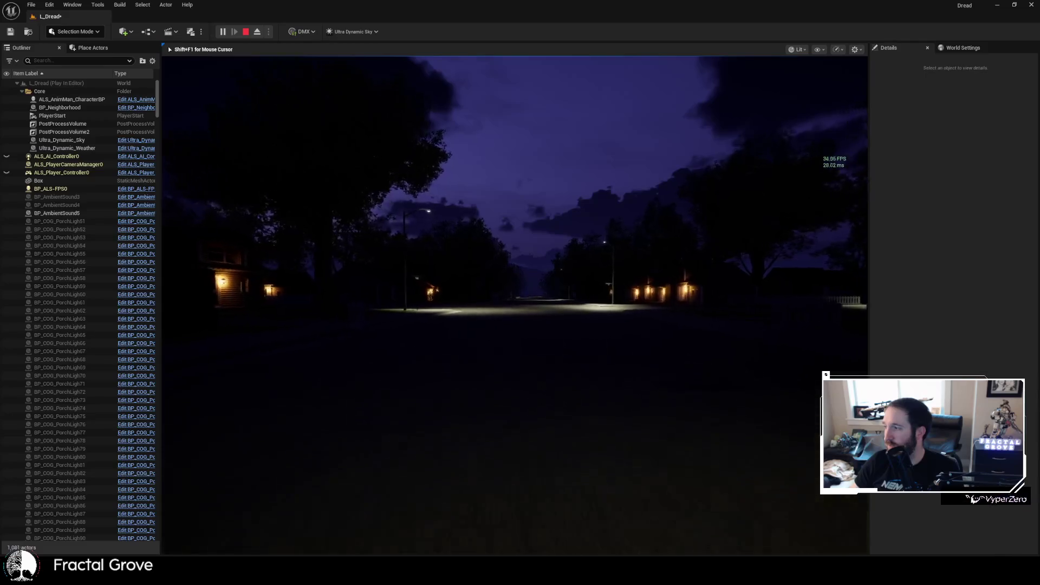
pyautogui.press('w')
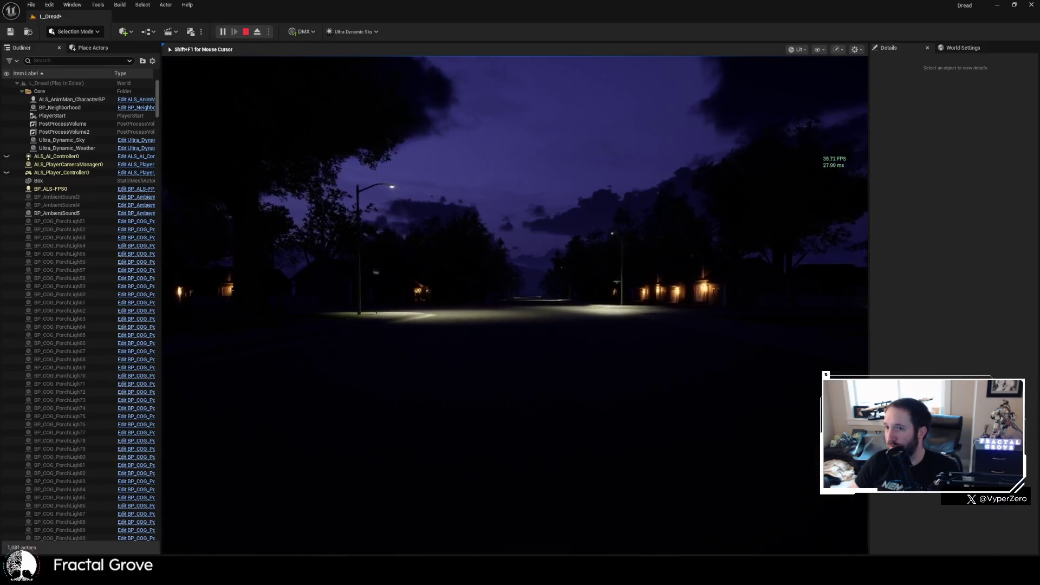
pyautogui.press('w')
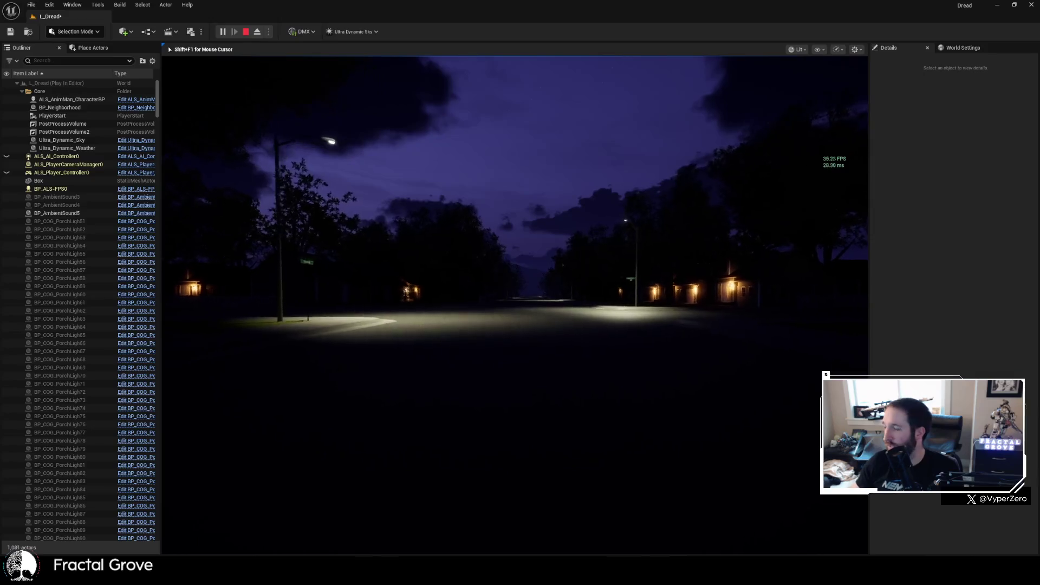
pyautogui.press('w')
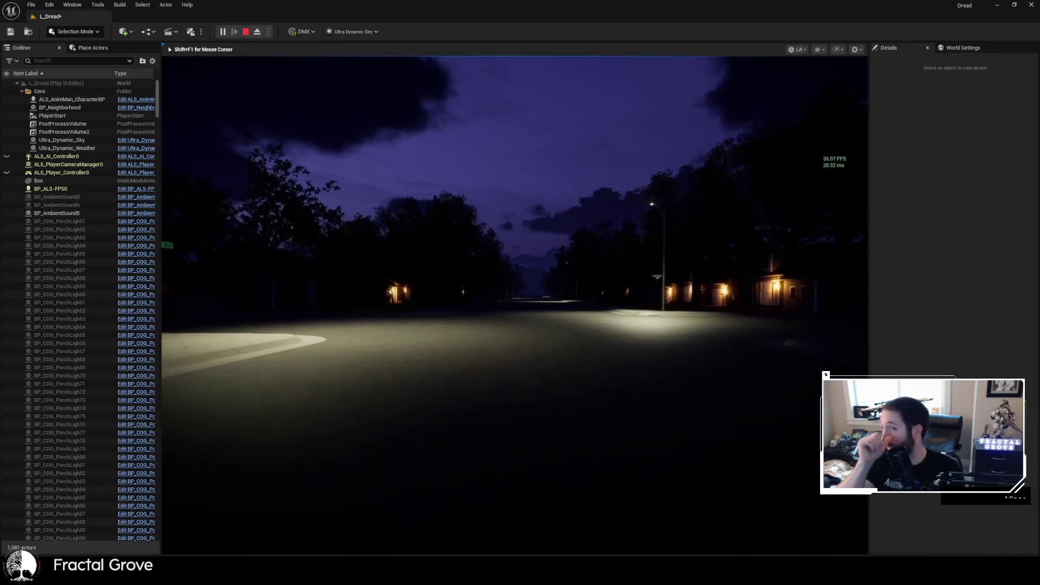
pyautogui.press('w')
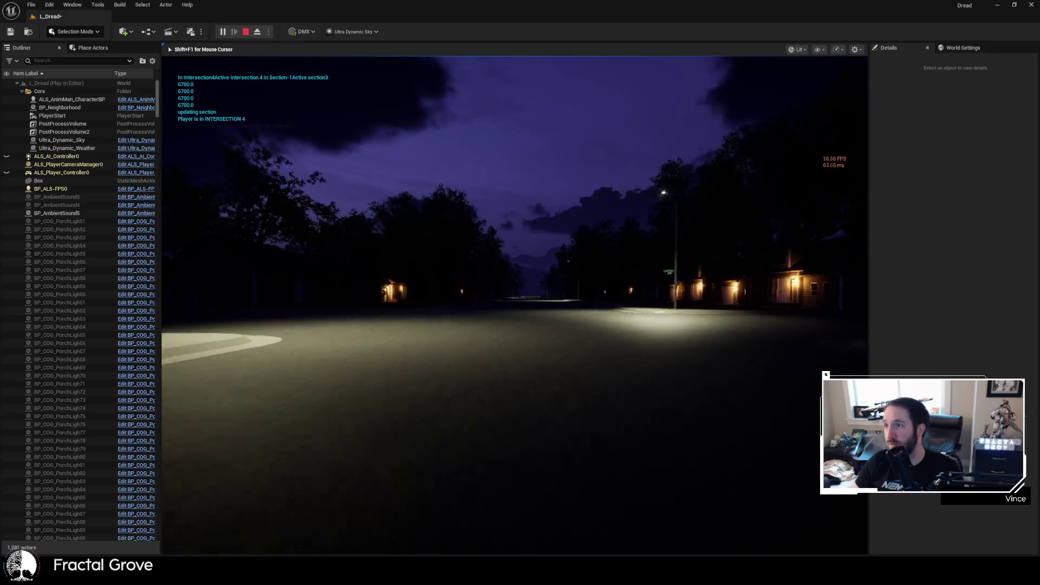
pyautogui.press('w')
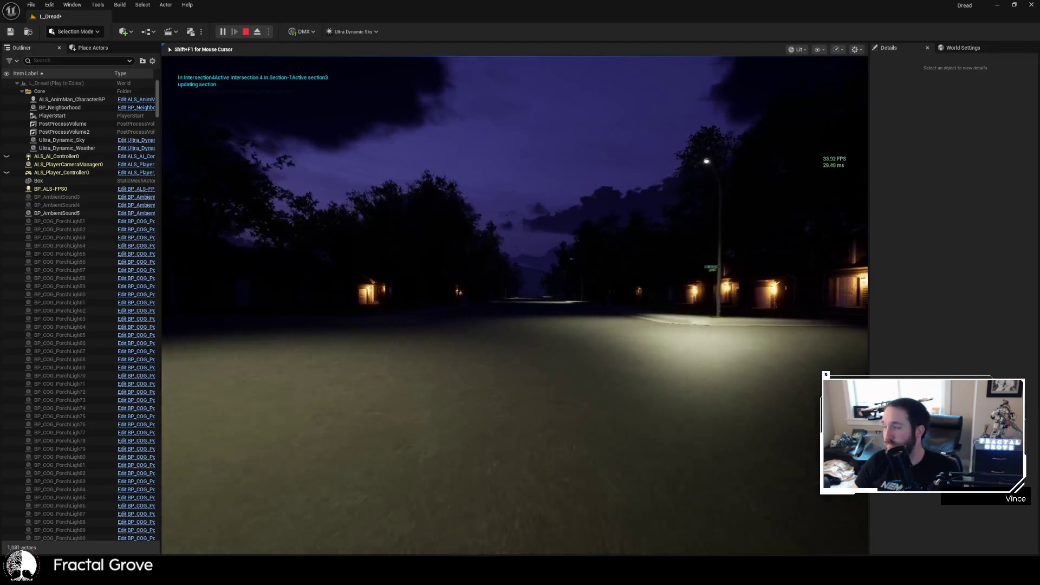